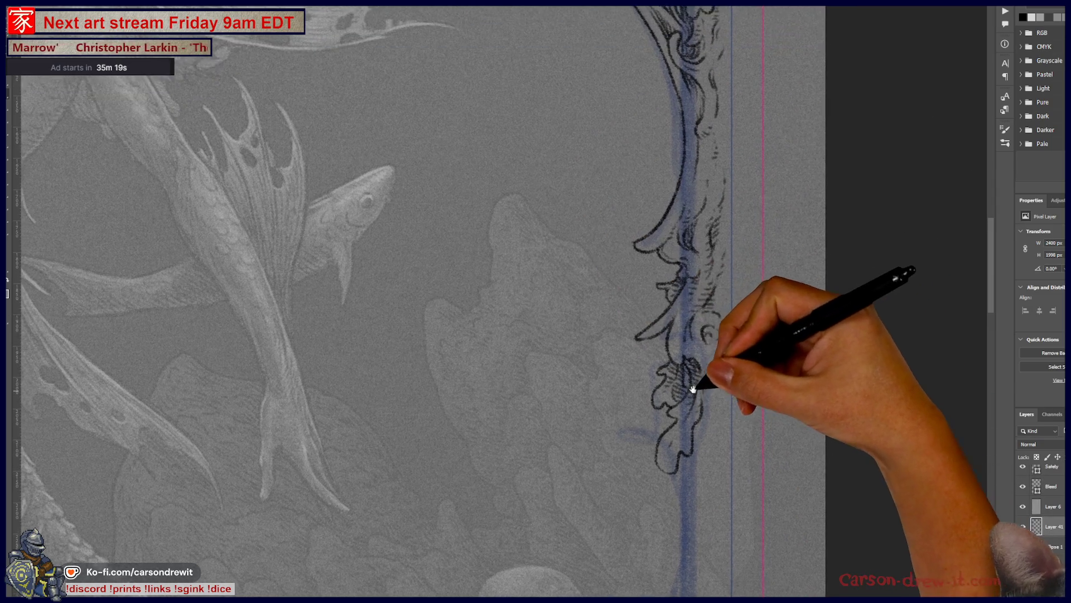
Step: Pan down the vine border and add a couple of short ink strokes extending its linework
drag(679, 333, 700, 376)
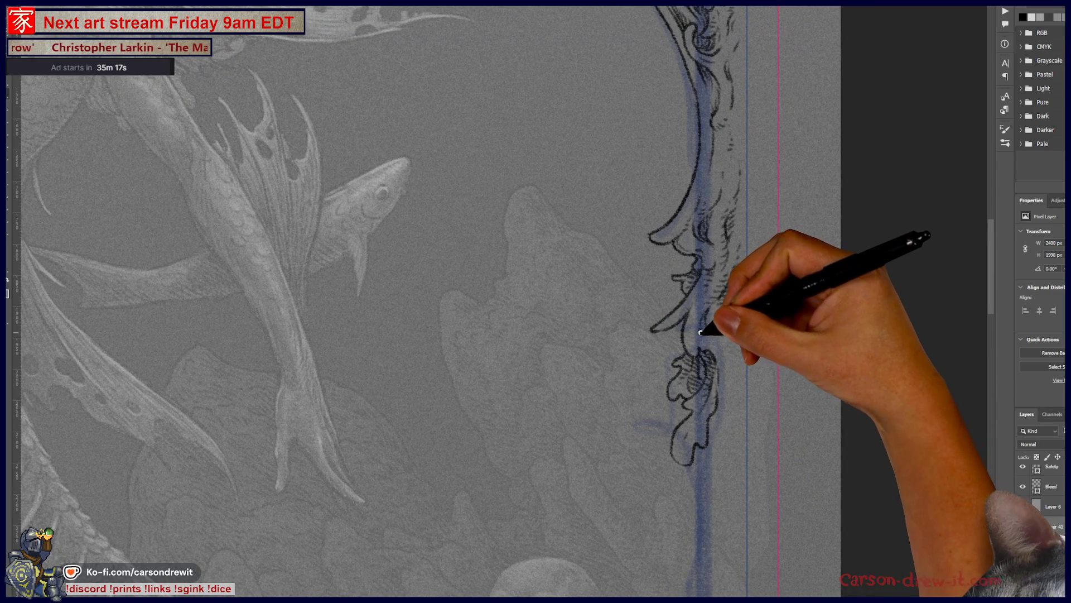
drag(701, 284, 732, 451)
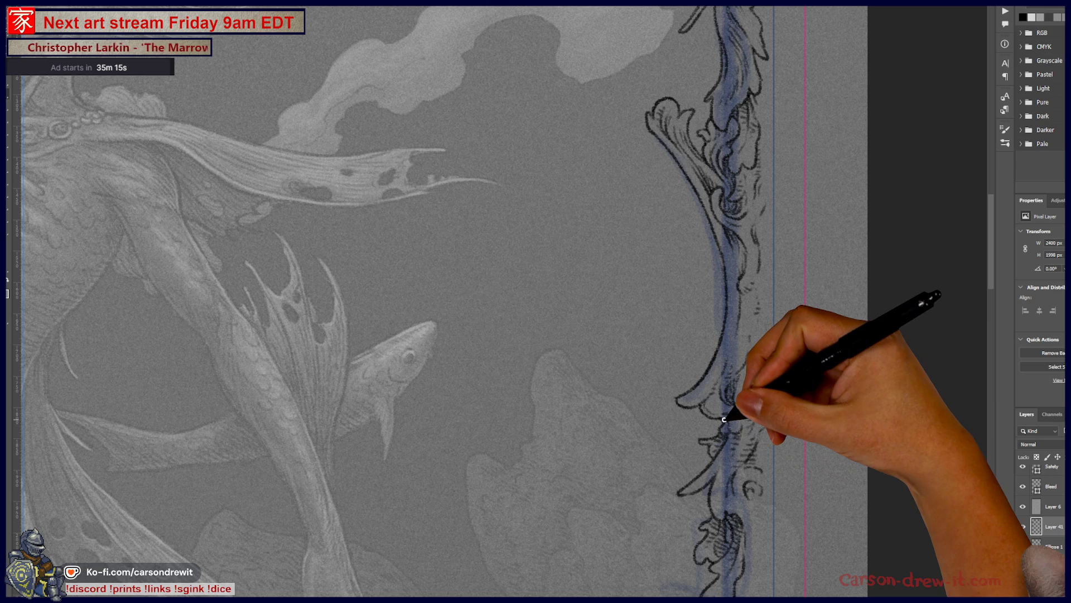
drag(659, 376, 709, 263)
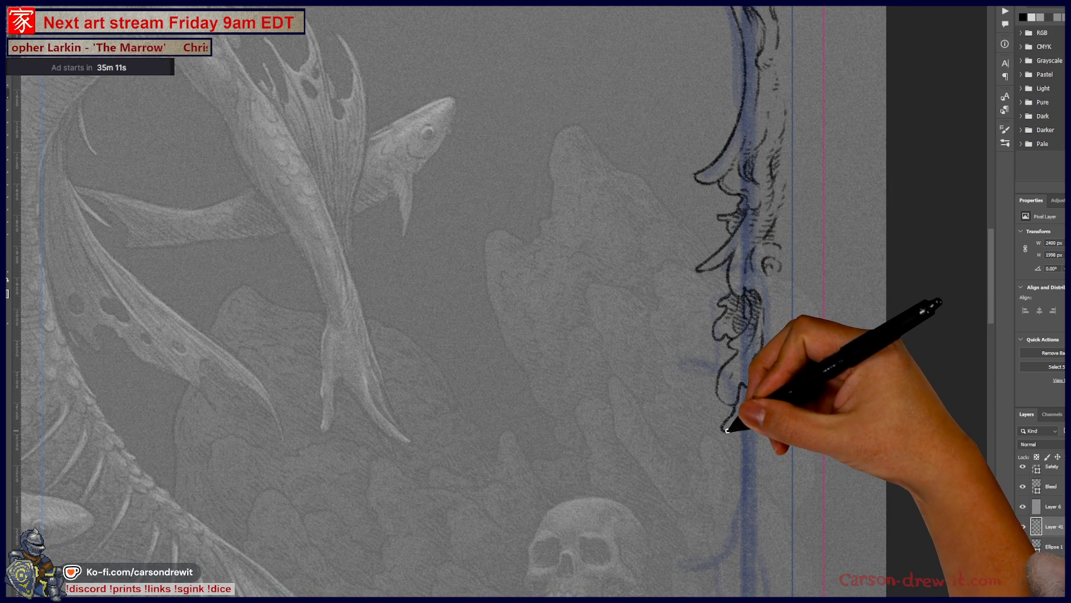
drag(731, 428, 760, 382)
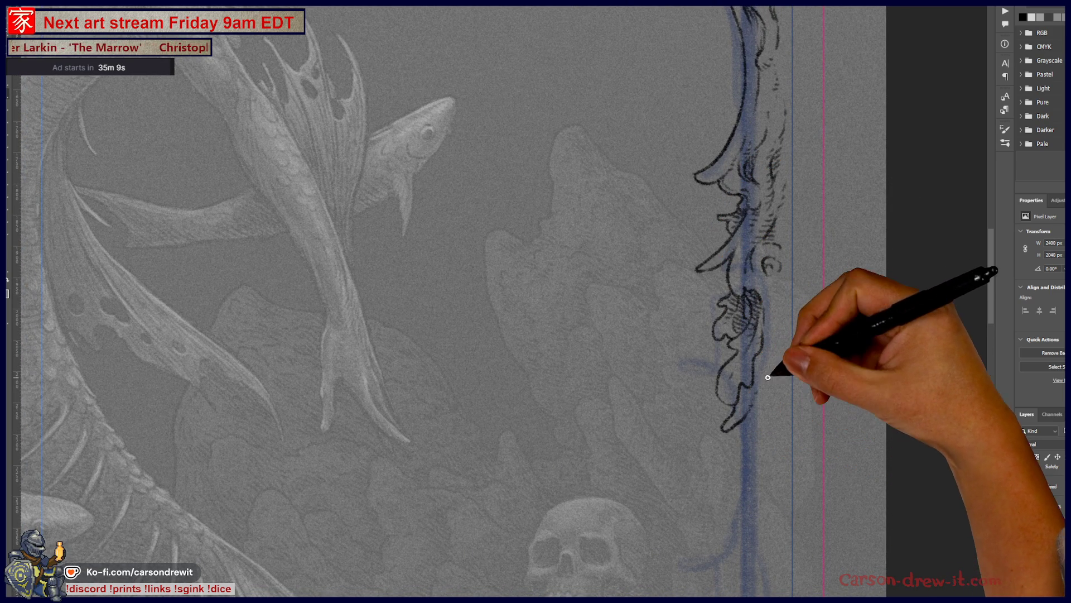
drag(775, 338, 773, 359)
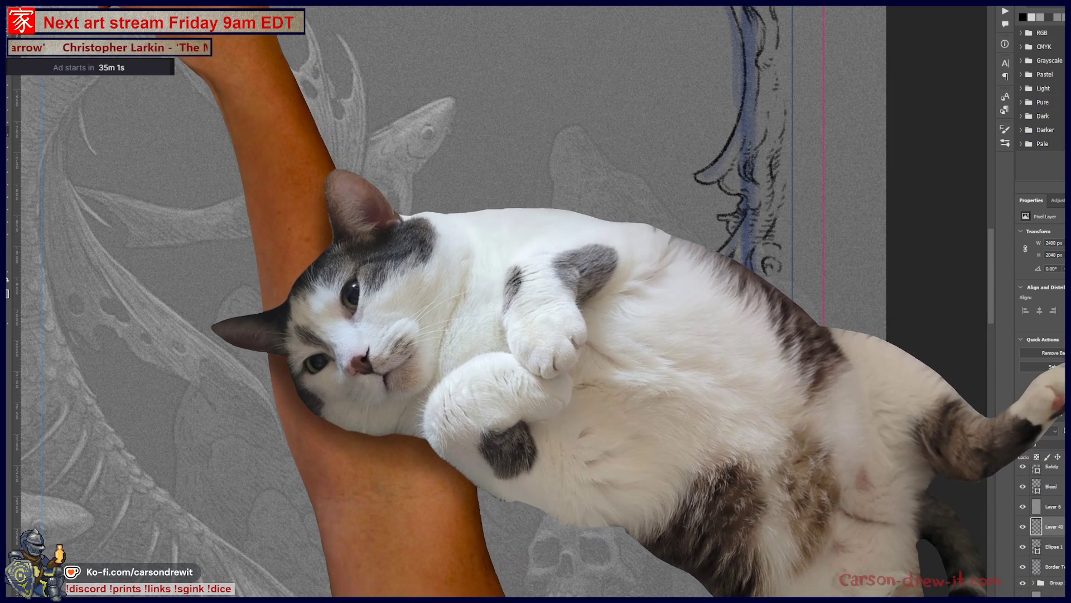
Step: Choose the Hard Round Pressure Size brush from the preset picker and close it
right_click(225, 84)
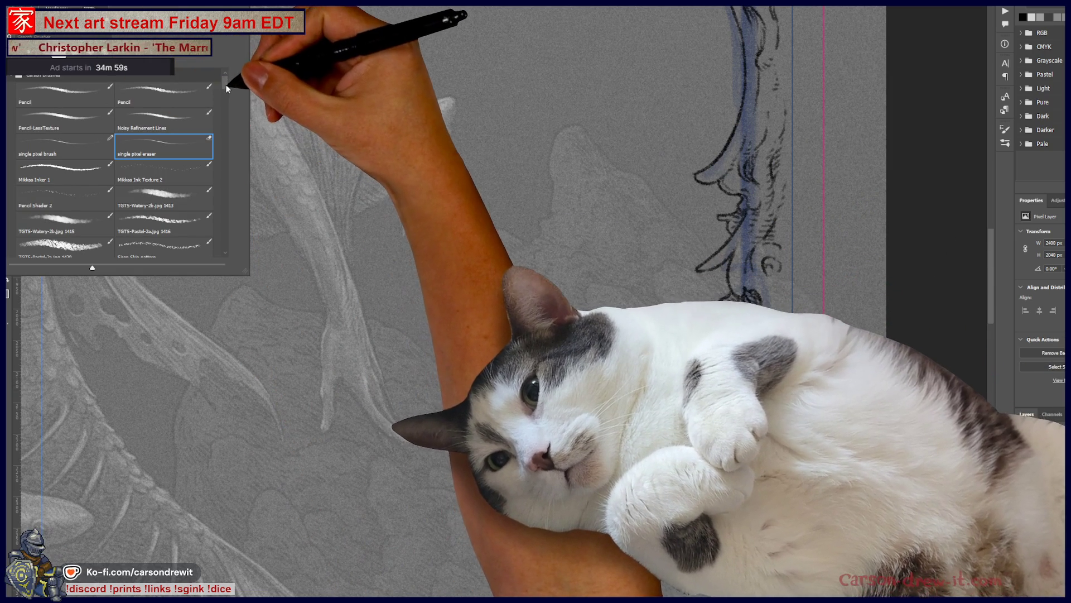
drag(224, 84, 226, 251)
click(64, 243)
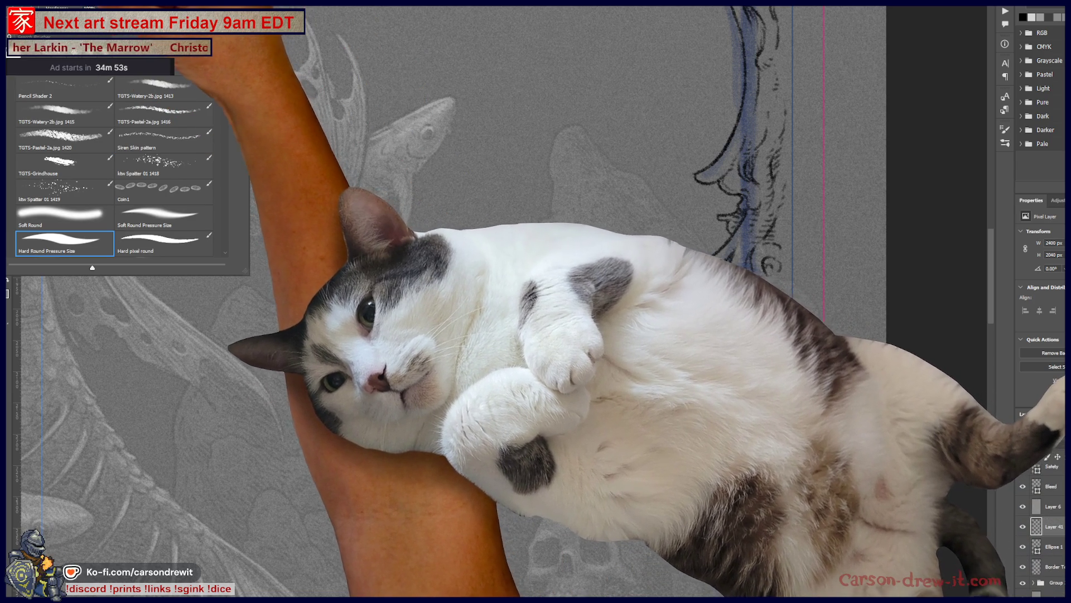
key(Return)
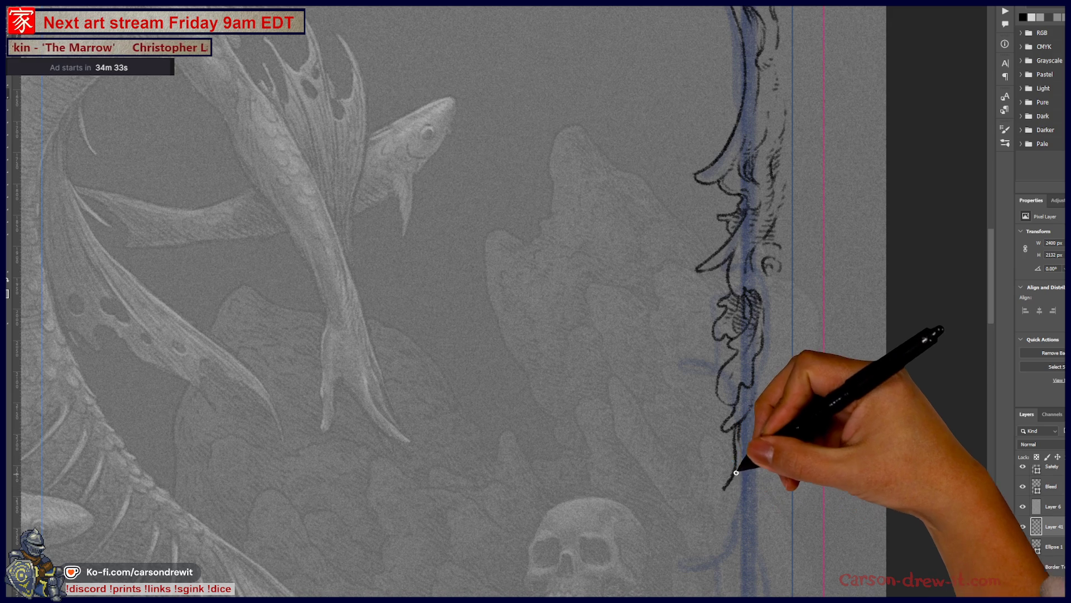
Step: Ink the vine stem down toward the skull and connect it into a curling bottom leaf
drag(738, 436, 727, 496)
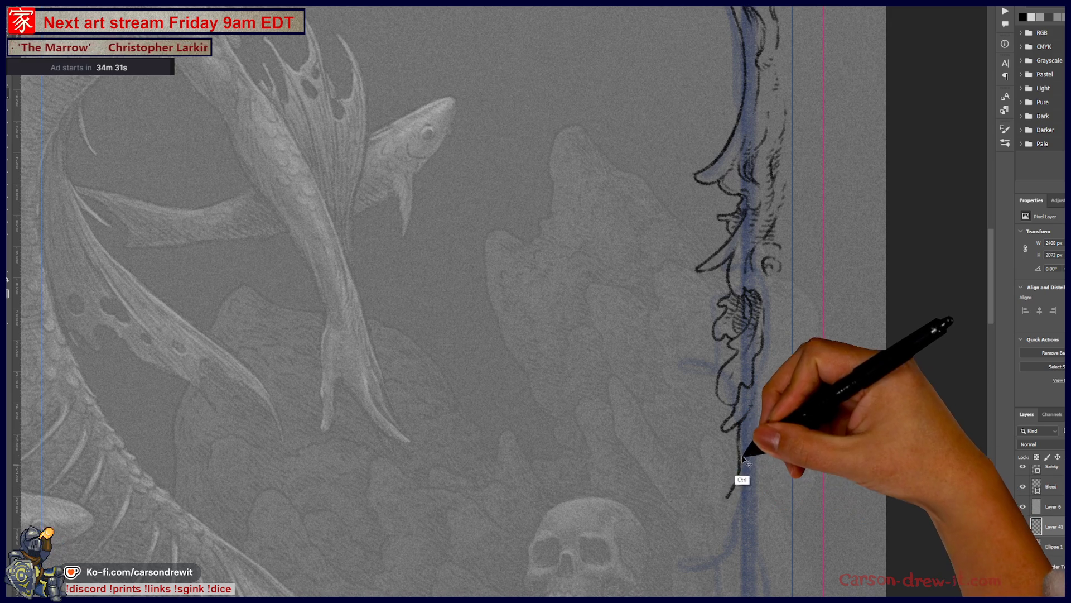
drag(739, 436, 712, 552)
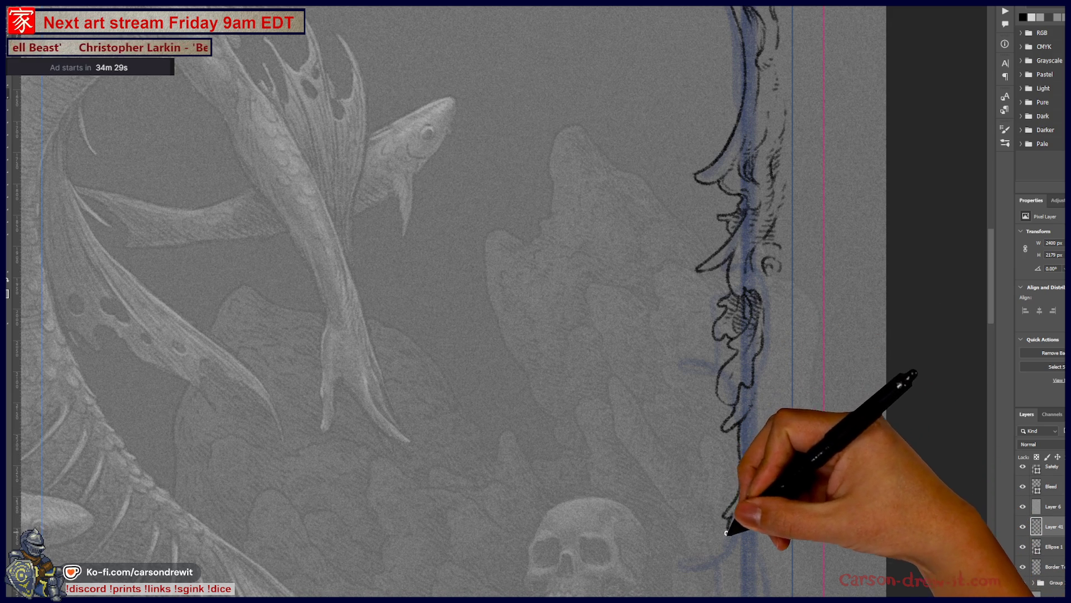
drag(717, 498, 731, 365)
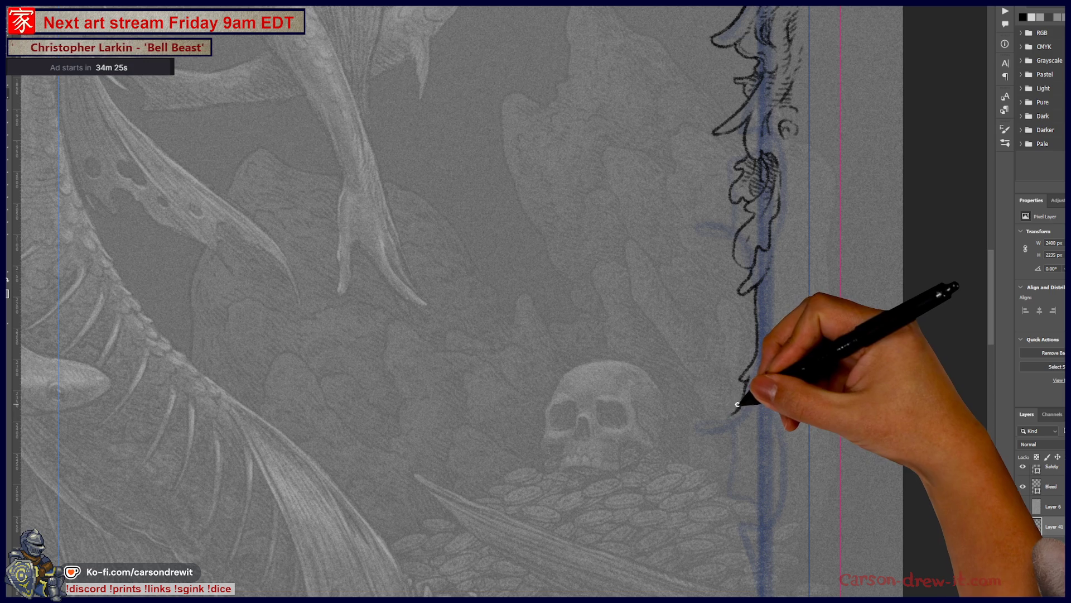
mouse_move(718, 415)
mouse_down()
mouse_move(692, 420)
mouse_move(715, 425)
mouse_up()
drag(757, 331, 694, 421)
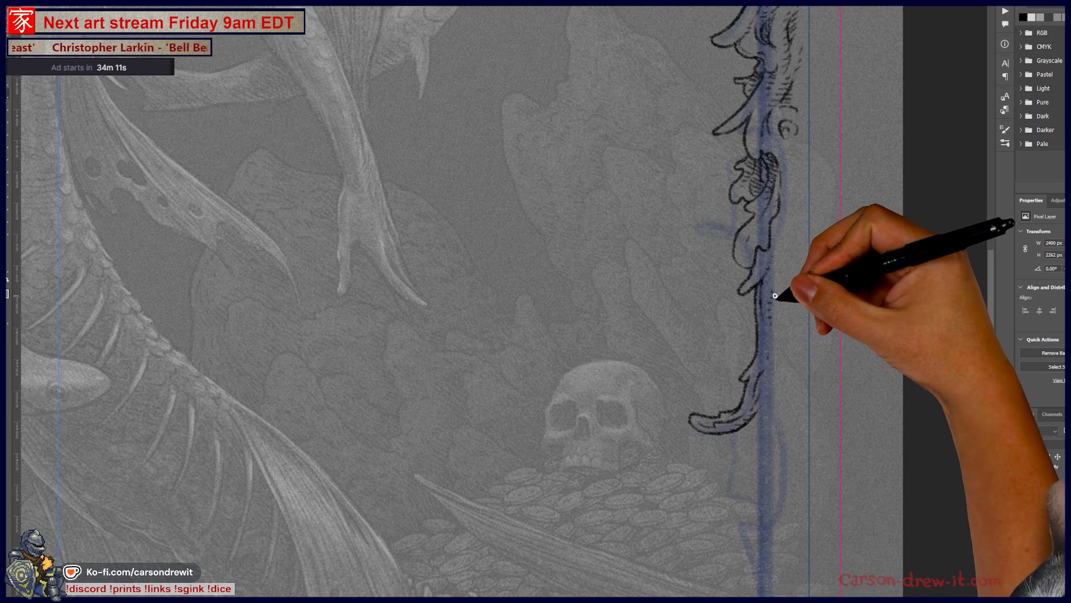
Step: Add curved contour strokes along the vine's right edge and return the view to the upper vine
drag(789, 293, 785, 239)
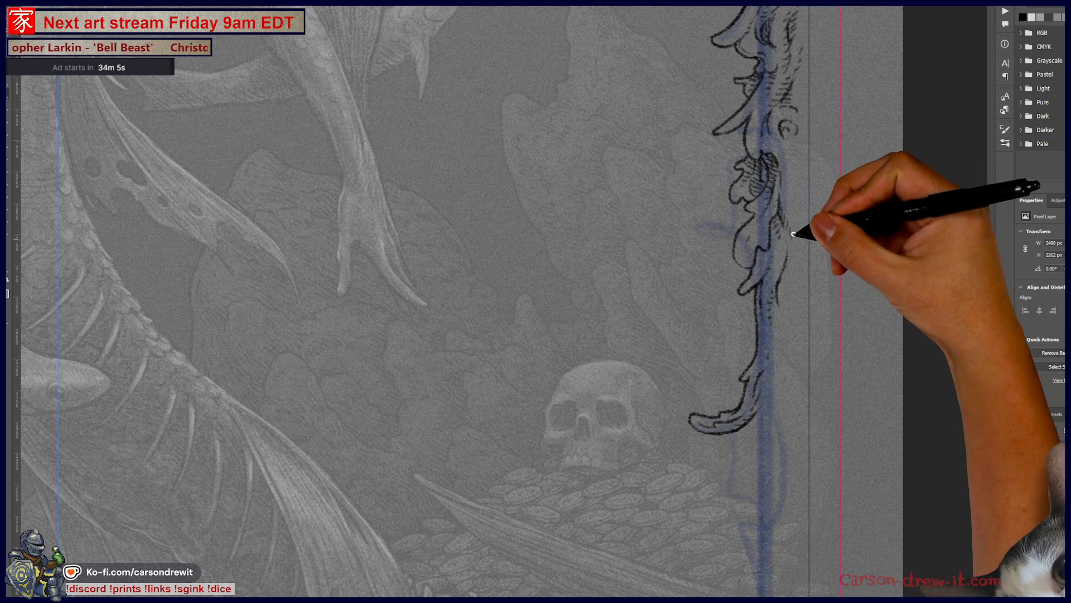
drag(791, 220, 801, 172)
key(ctrl)
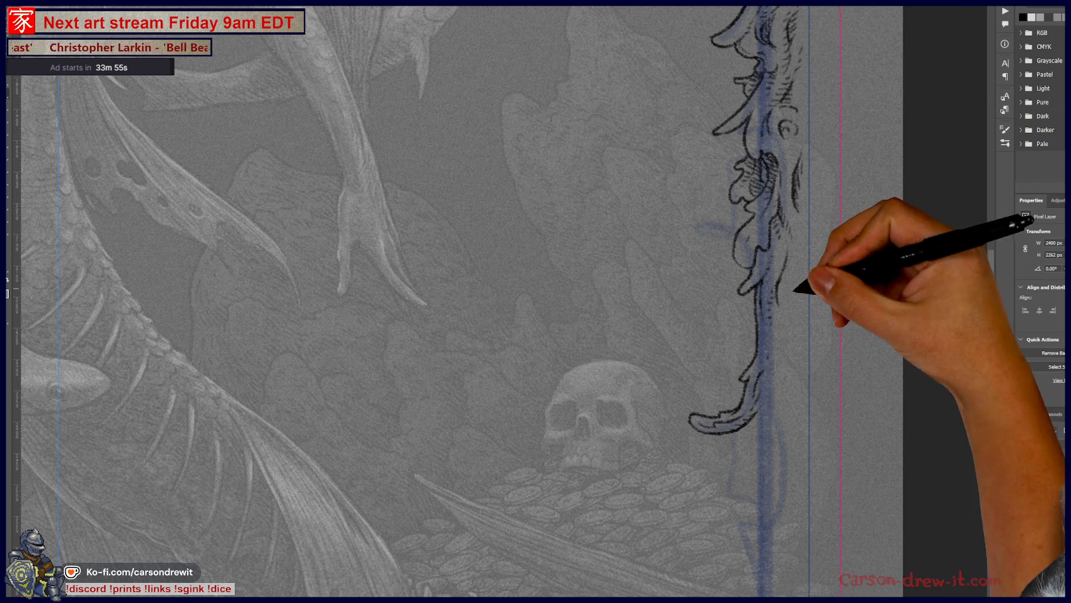
drag(826, 282, 758, 505)
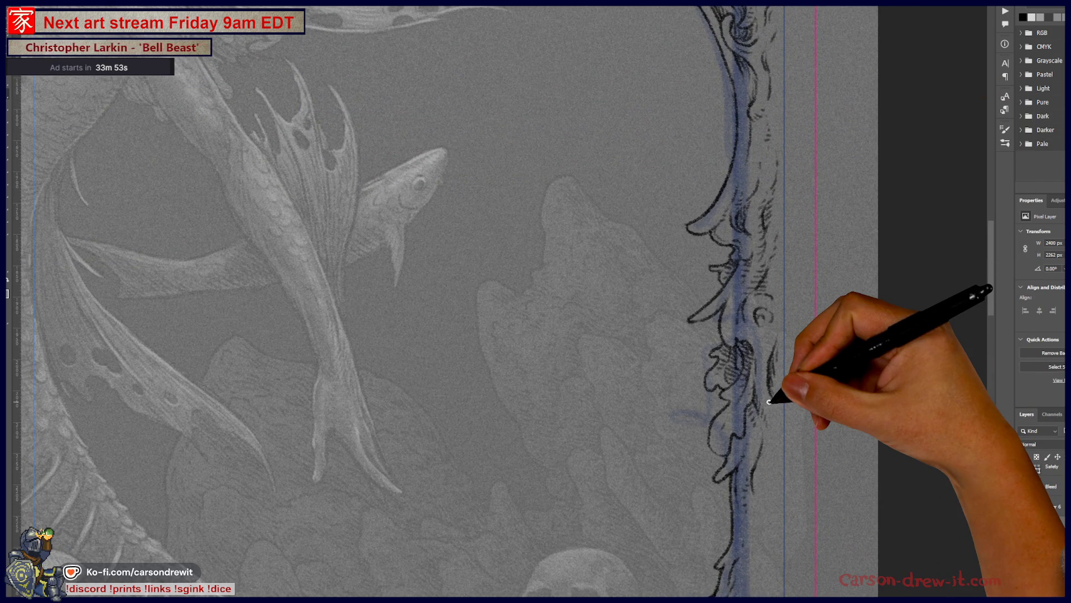
scroll(769, 402, down, 3)
scroll(774, 411, down, 3)
mouse_move(787, 428)
mouse_down()
mouse_move(828, 336)
mouse_move(807, 307)
mouse_up()
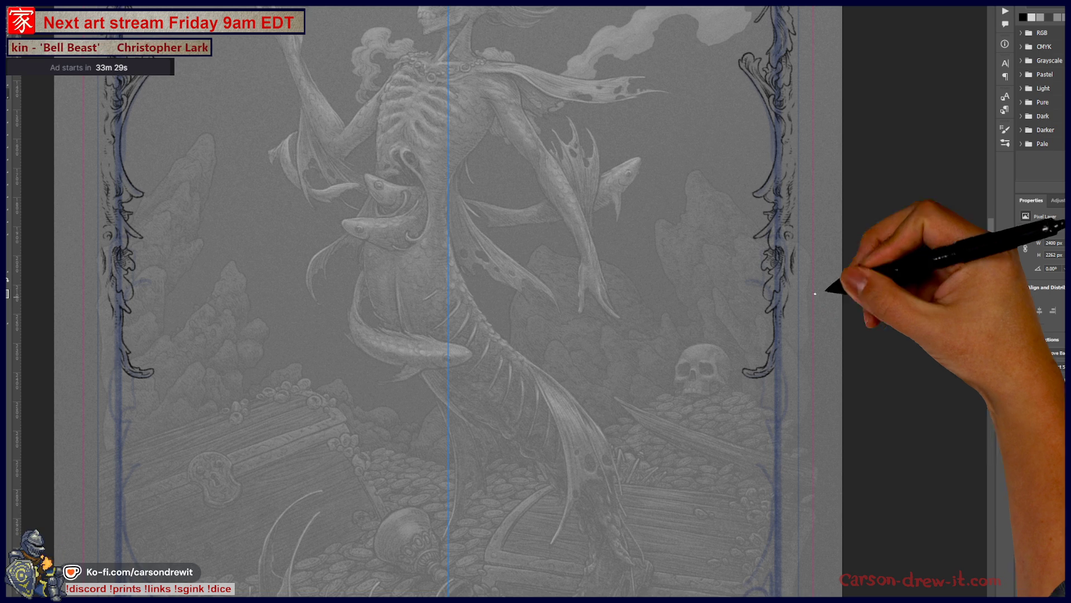
scroll(793, 398, up, 2)
scroll(857, 425, up, 2)
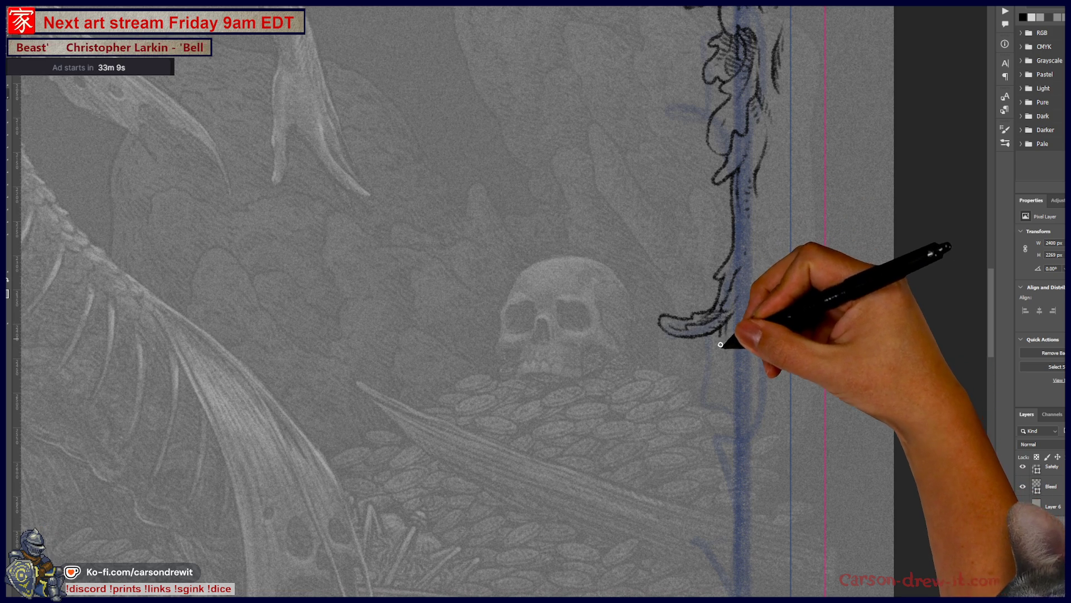
Step: Draw the stem down from the leaf tip, undo it, then redraw and extend it further down
drag(720, 338, 744, 380)
key(ctrl+z)
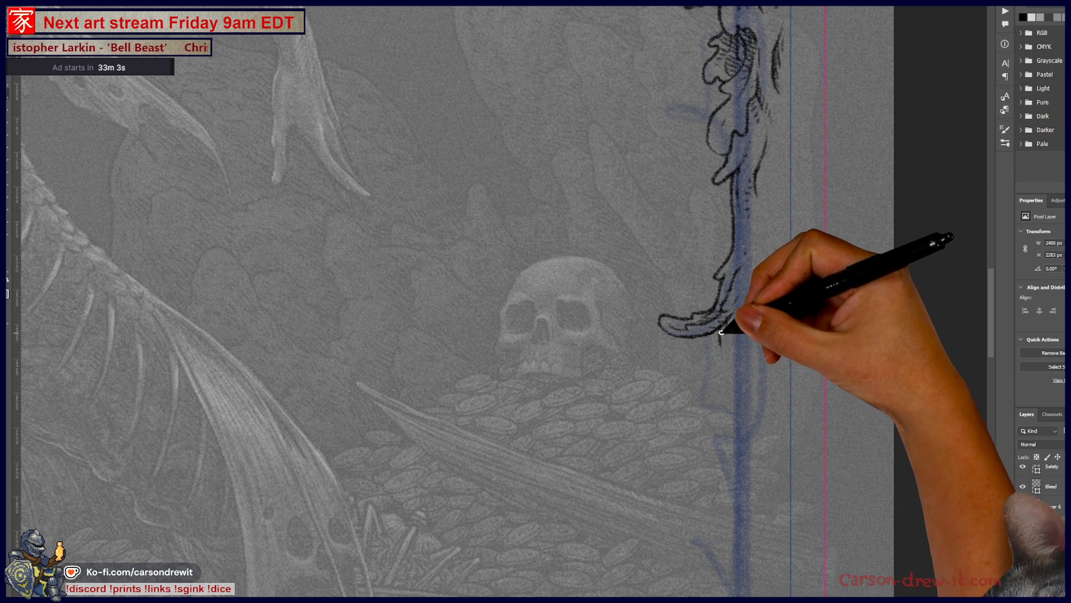
drag(720, 334, 727, 429)
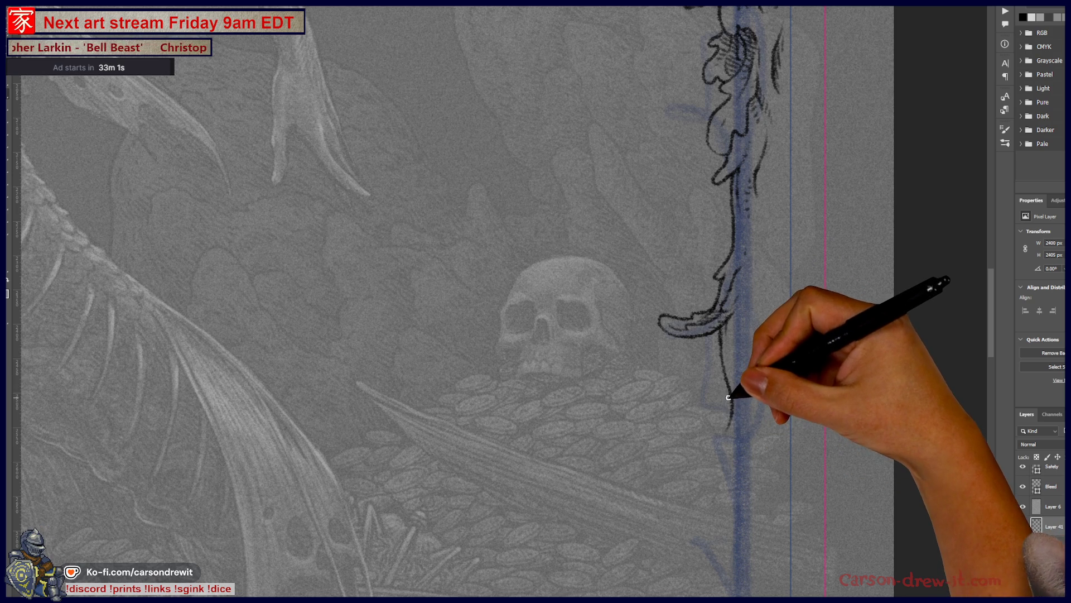
mouse_move(726, 399)
mouse_down()
mouse_move(718, 449)
mouse_move(749, 431)
mouse_move(754, 376)
mouse_up()
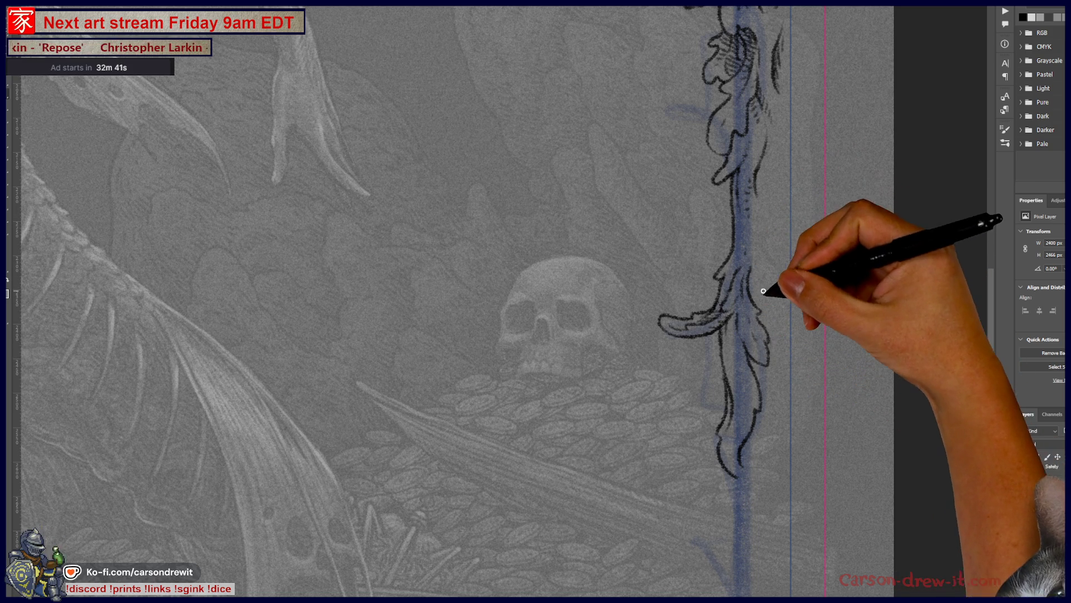
drag(765, 282, 756, 350)
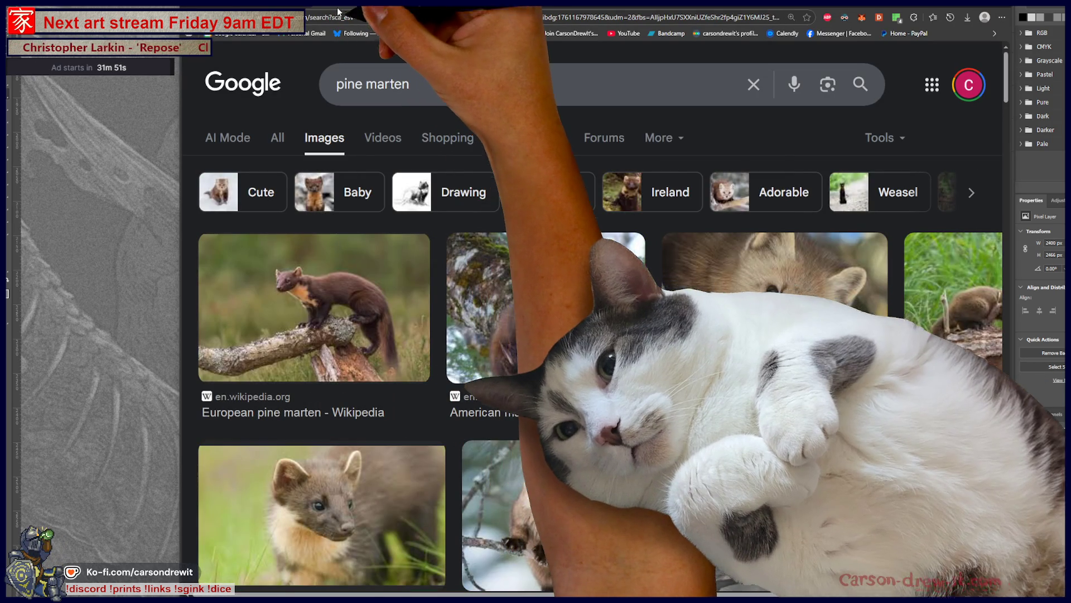
scroll(763, 383, down, 2)
scroll(763, 383, down, 1)
scroll(764, 382, down, 1)
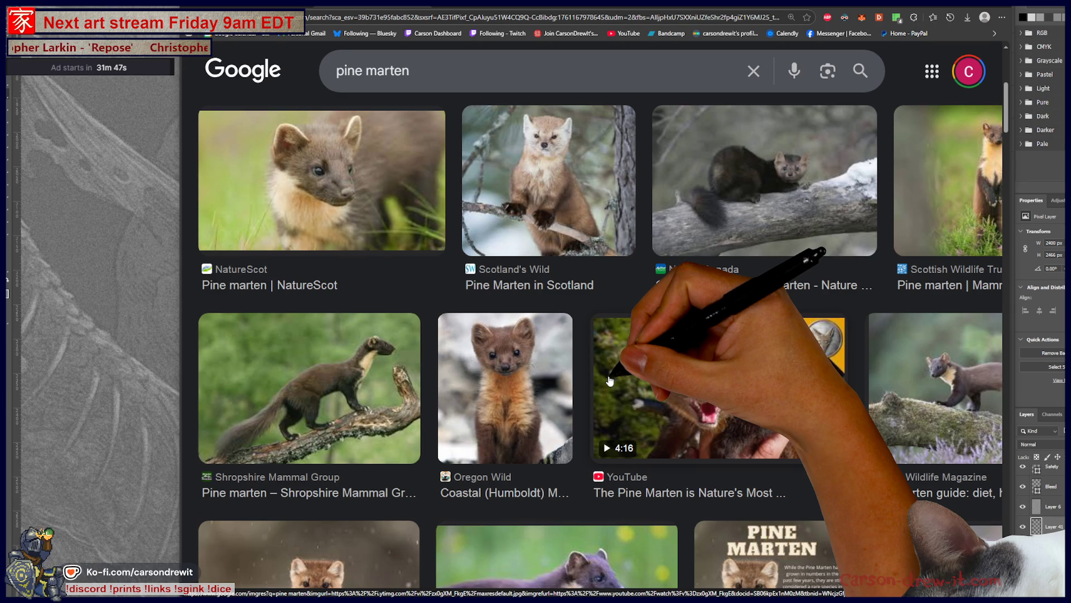
scroll(609, 381, down, 3)
scroll(661, 360, down, 2)
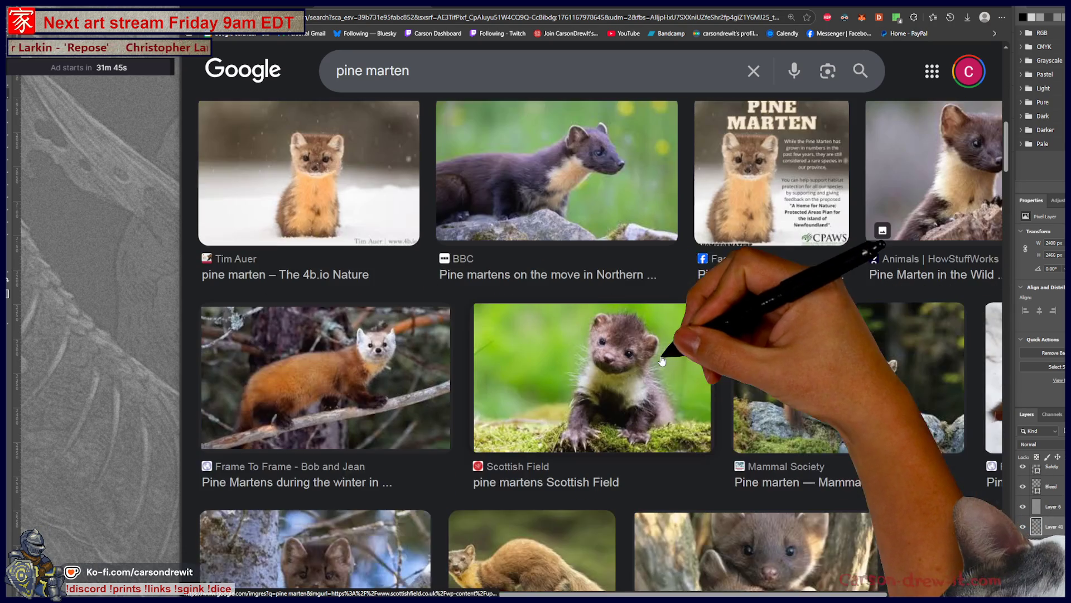
scroll(655, 412, down, 3)
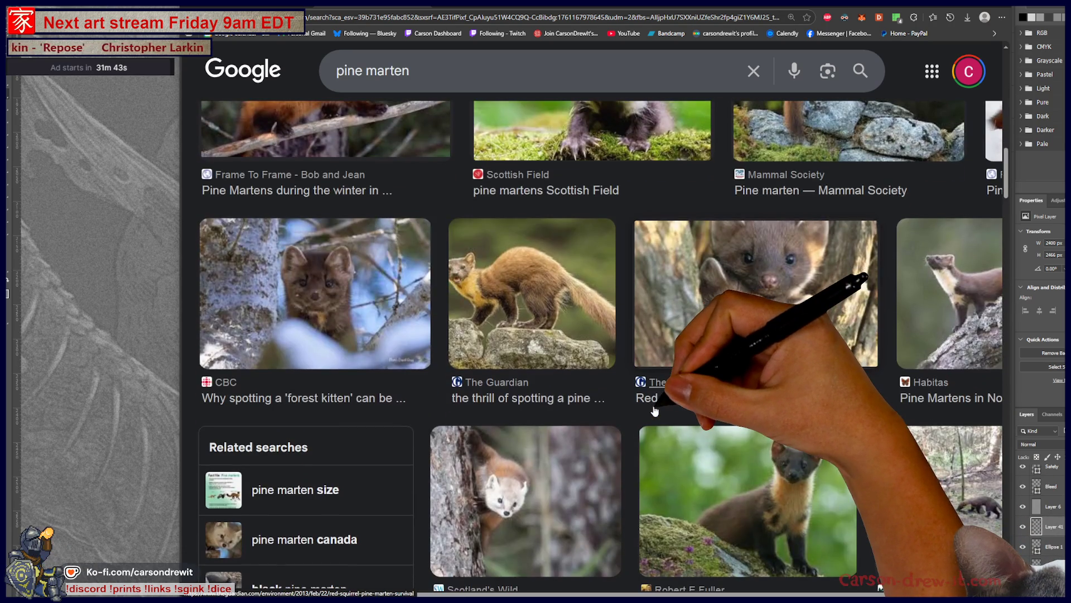
scroll(654, 411, down, 2)
scroll(655, 410, down, 2)
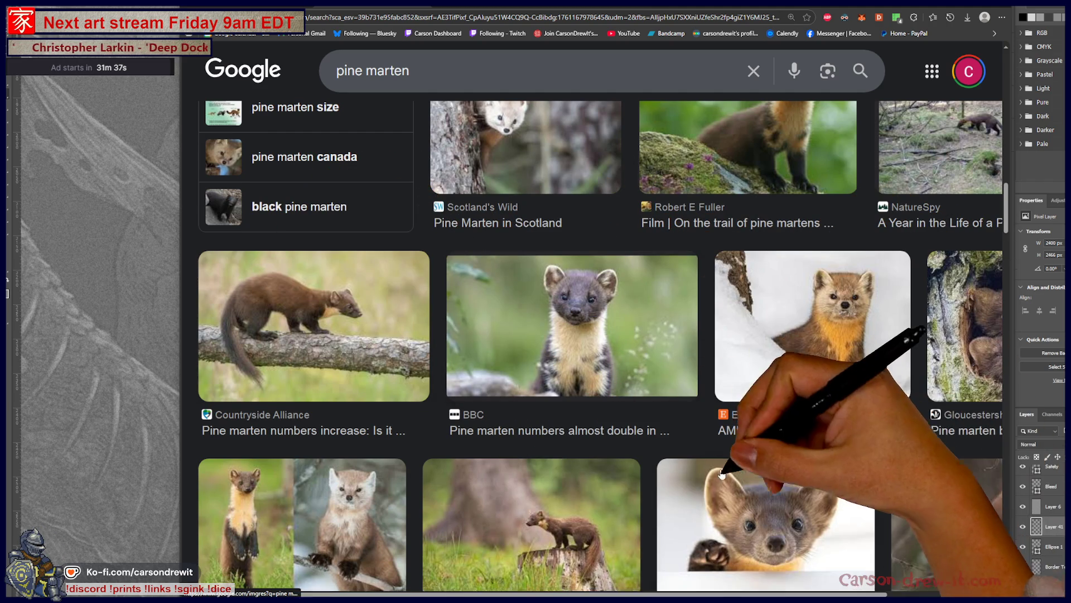
scroll(824, 412, down, 3)
scroll(823, 412, down, 3)
scroll(838, 418, down, 3)
scroll(855, 423, down, 2)
scroll(850, 426, down, 2)
scroll(847, 428, down, 3)
scroll(841, 427, down, 2)
Step: Switch from the pine marten image results back to the Photoshop vine drawing
key(alt+Tab)
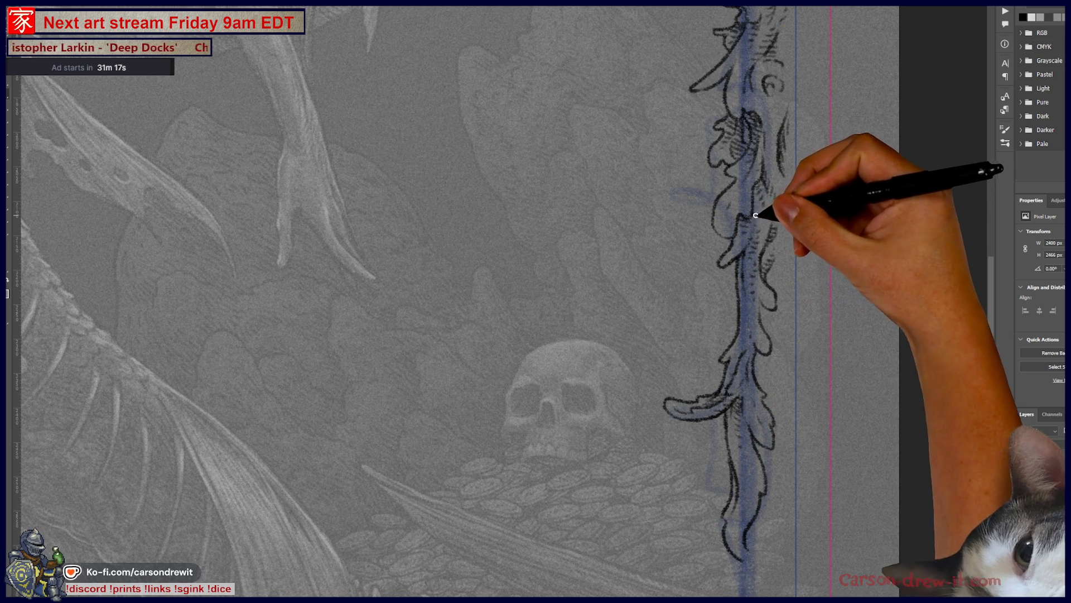
Step: Darken and close the lower vine's contour, then reposition the view around the border
mouse_move(867, 238)
mouse_down()
mouse_move(832, 183)
mouse_move(849, 108)
mouse_up()
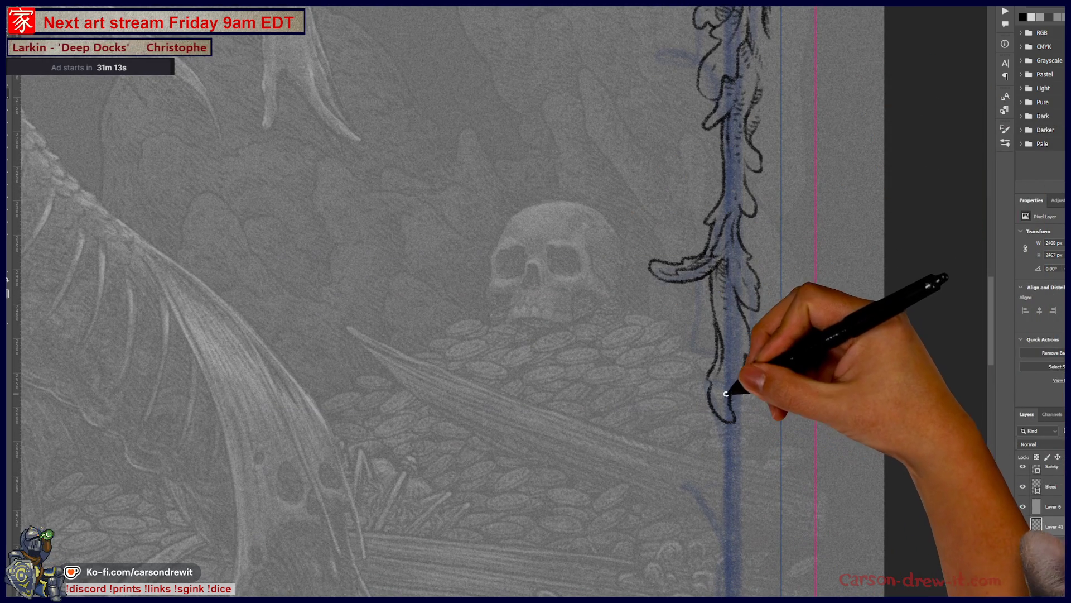
drag(724, 421, 758, 339)
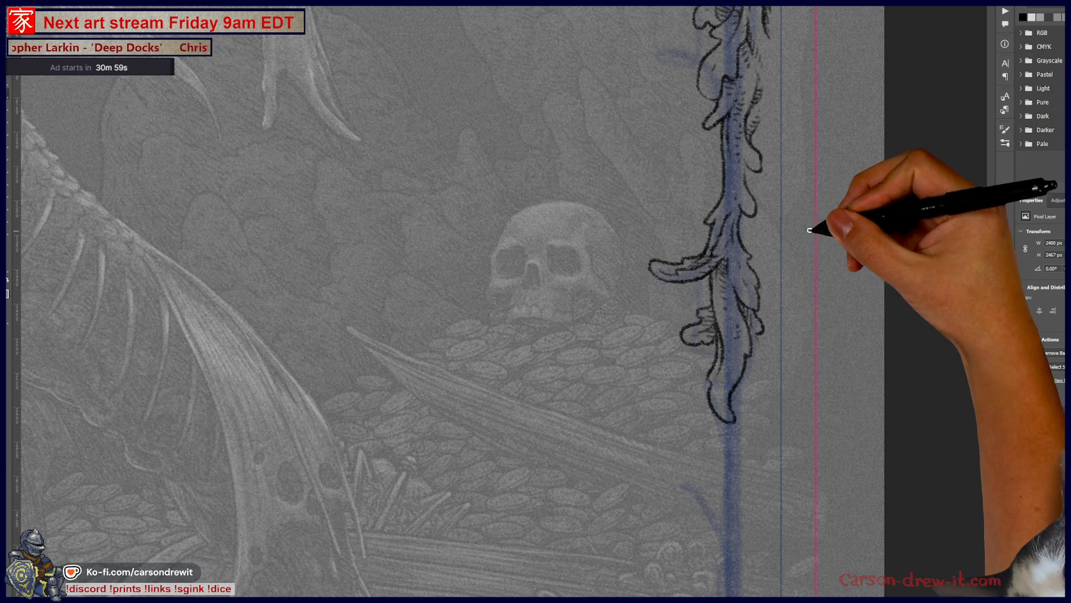
drag(694, 323, 676, 433)
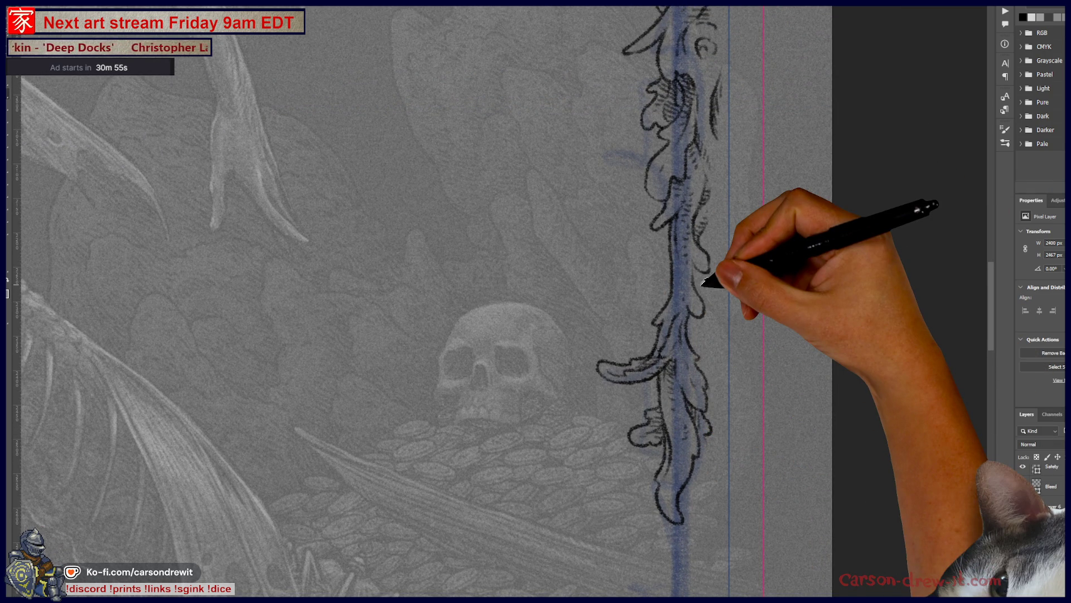
scroll(700, 285, down, 1)
scroll(708, 292, down, 1)
mouse_move(708, 318)
mouse_down()
mouse_move(787, 469)
mouse_move(771, 576)
mouse_move(789, 371)
mouse_move(778, 310)
mouse_up()
scroll(779, 363, up, 1)
scroll(772, 362, up, 1)
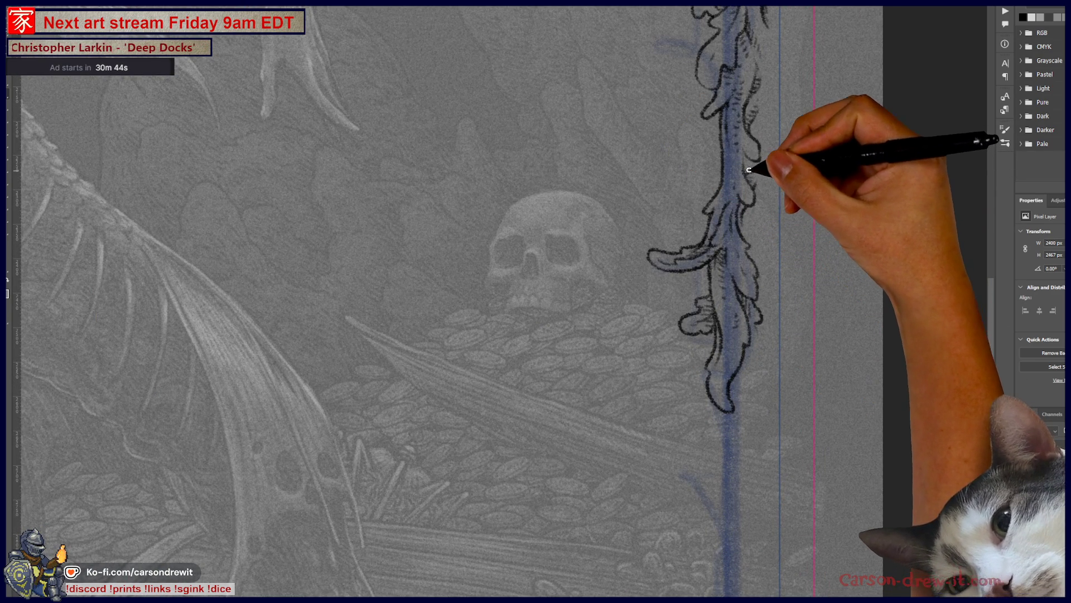
drag(709, 220, 728, 276)
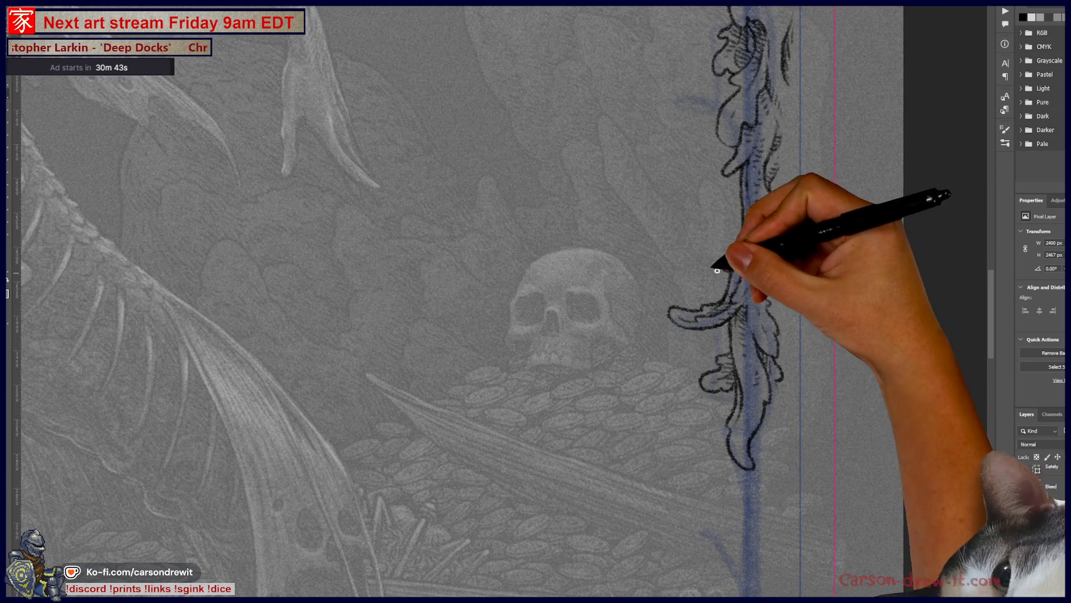
Step: Ink leaf strokes on the lower vine, including one curling down-left from the stem
drag(668, 402, 710, 358)
drag(743, 416, 747, 324)
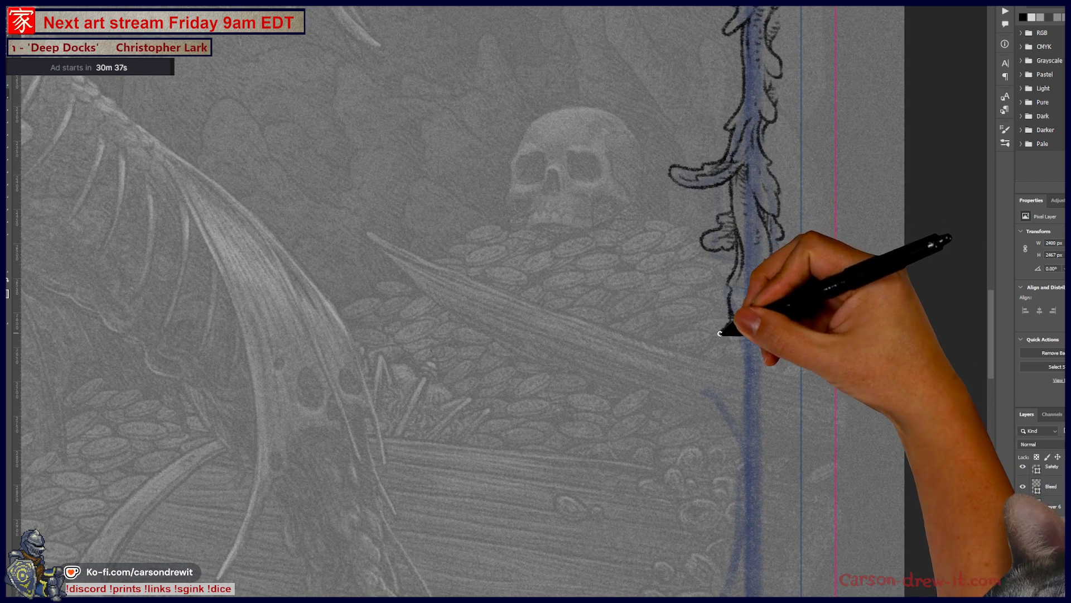
drag(731, 316, 703, 350)
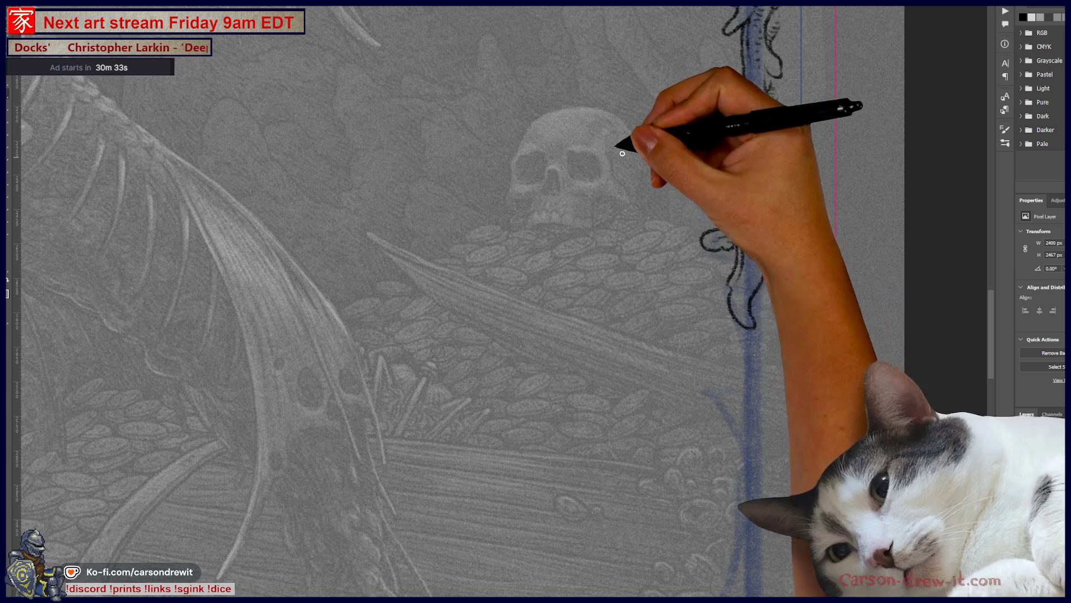
drag(706, 365, 689, 325)
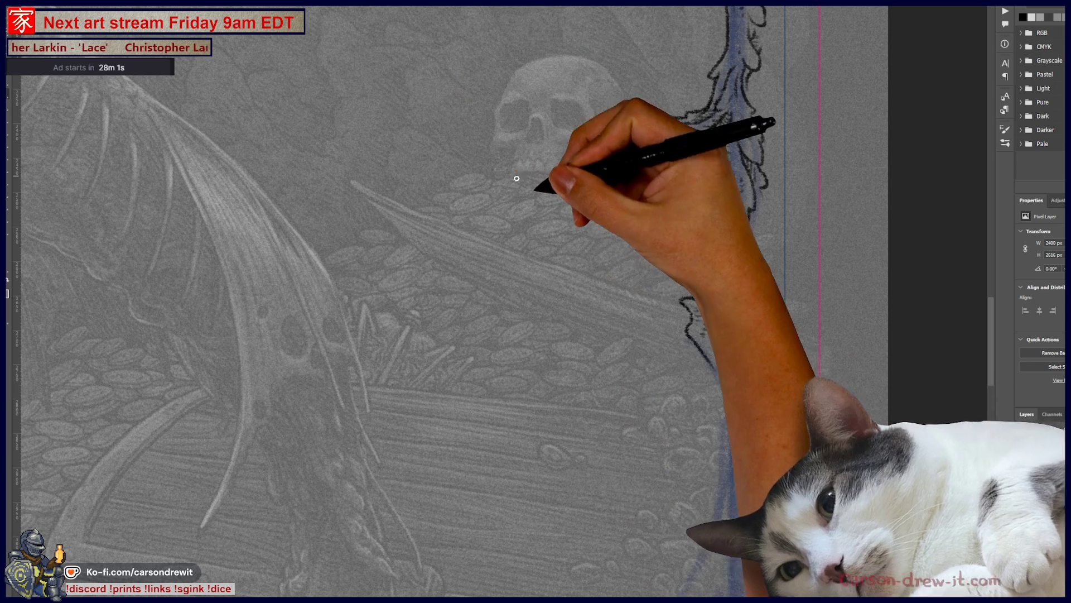
Step: Ink more leaf outlines along the vine and zoom out to see more of the border
drag(751, 276, 752, 338)
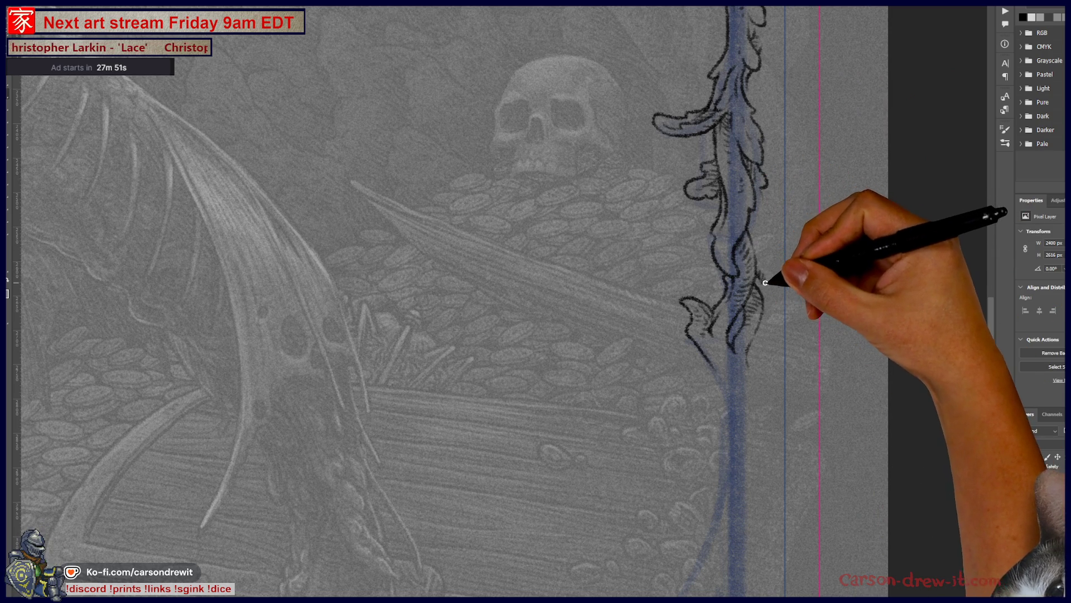
scroll(804, 418, up, 3)
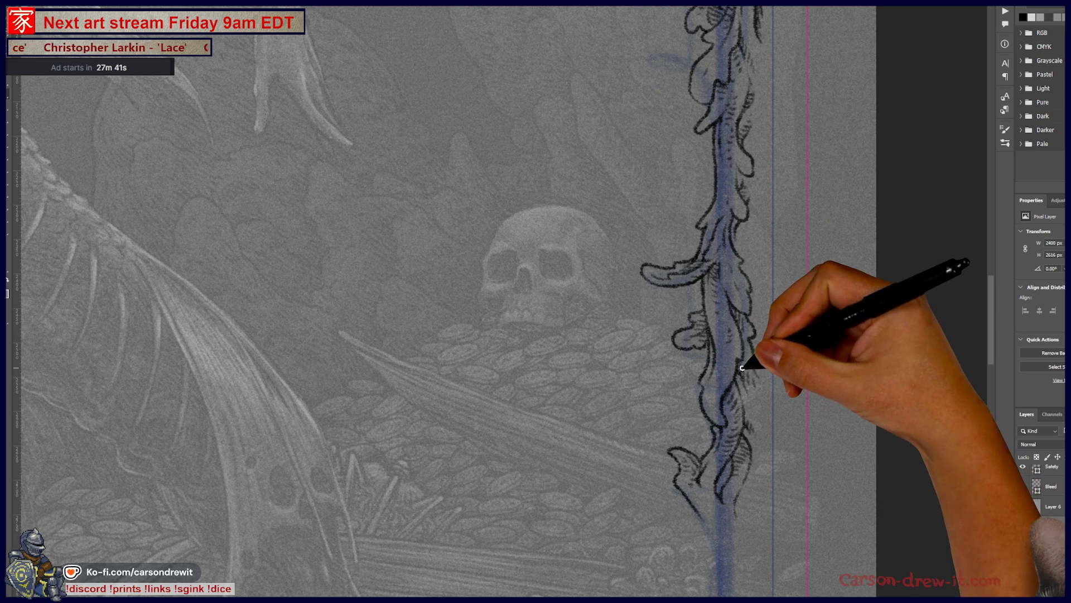
drag(732, 246, 736, 323)
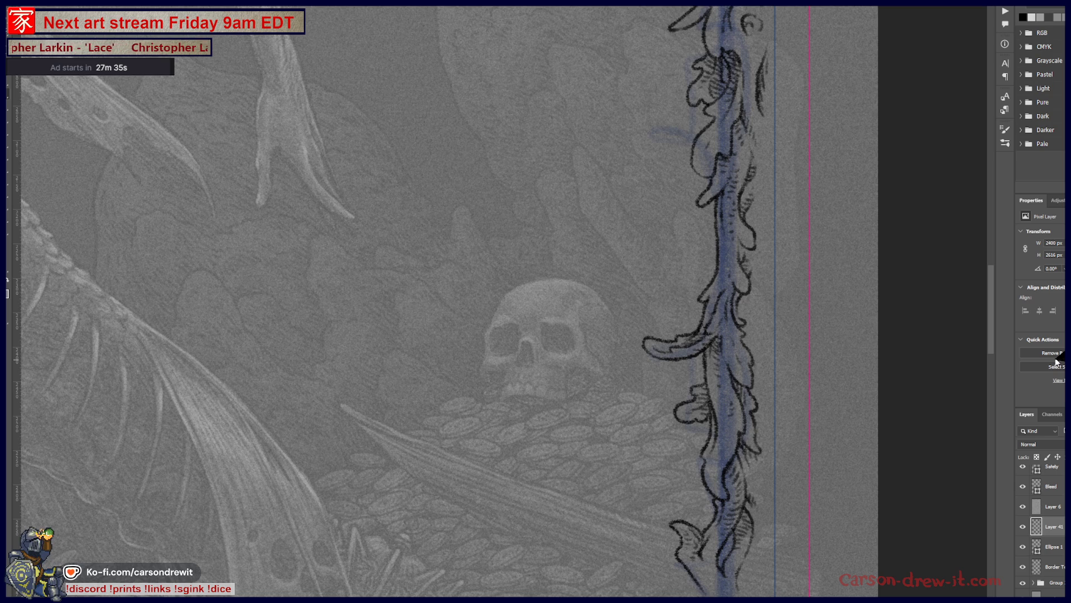
key(ctrl+minus)
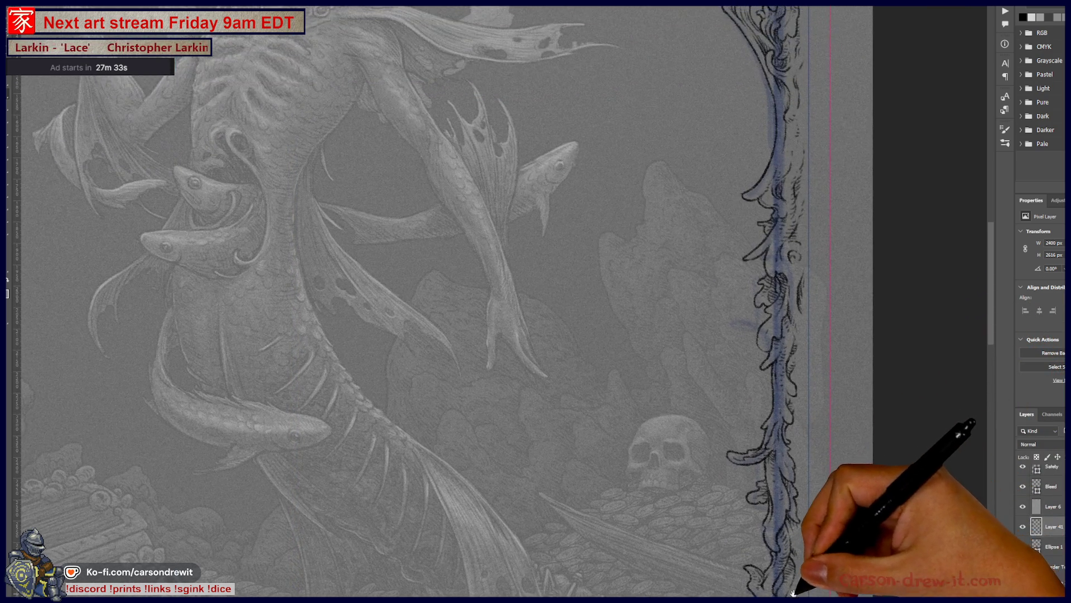
Step: Draw the border's long lower outline past the treasure chest and join the upper vine into it
drag(793, 593, 820, 348)
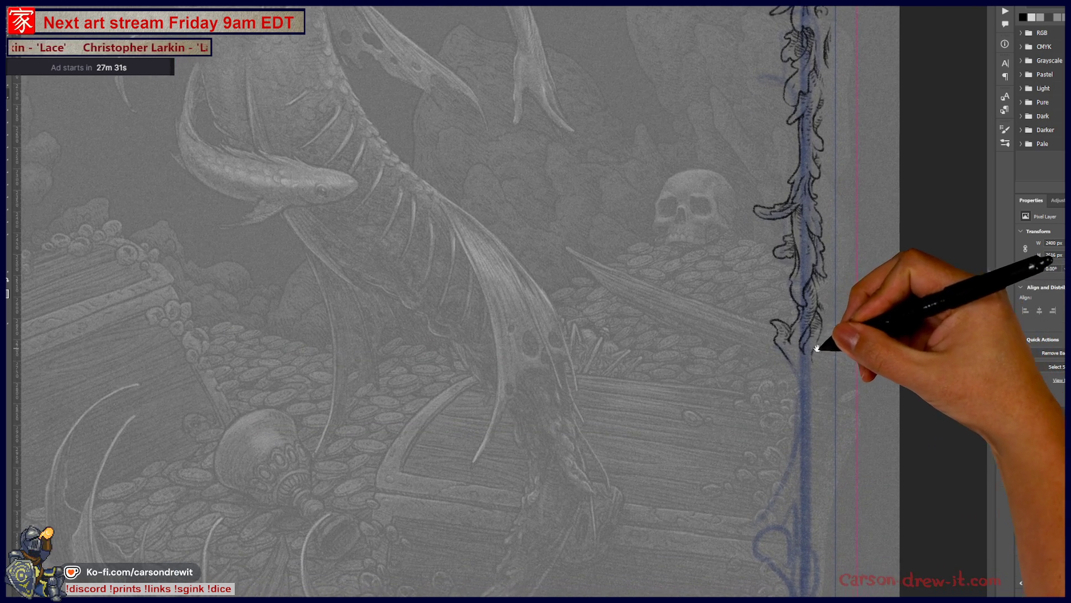
key(ctrl+plus)
drag(789, 417, 791, 323)
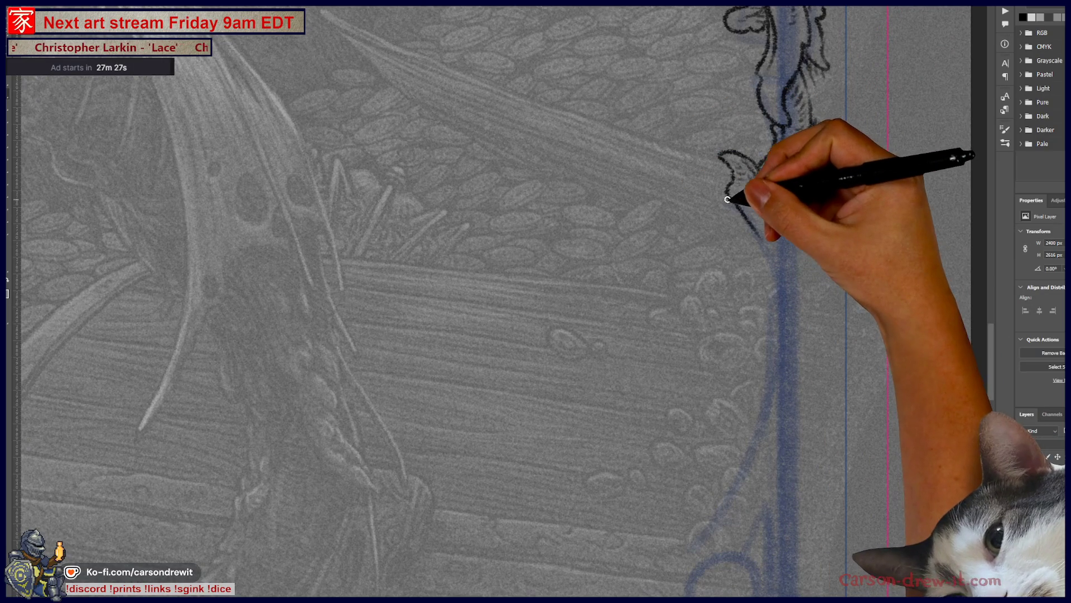
drag(725, 207, 760, 252)
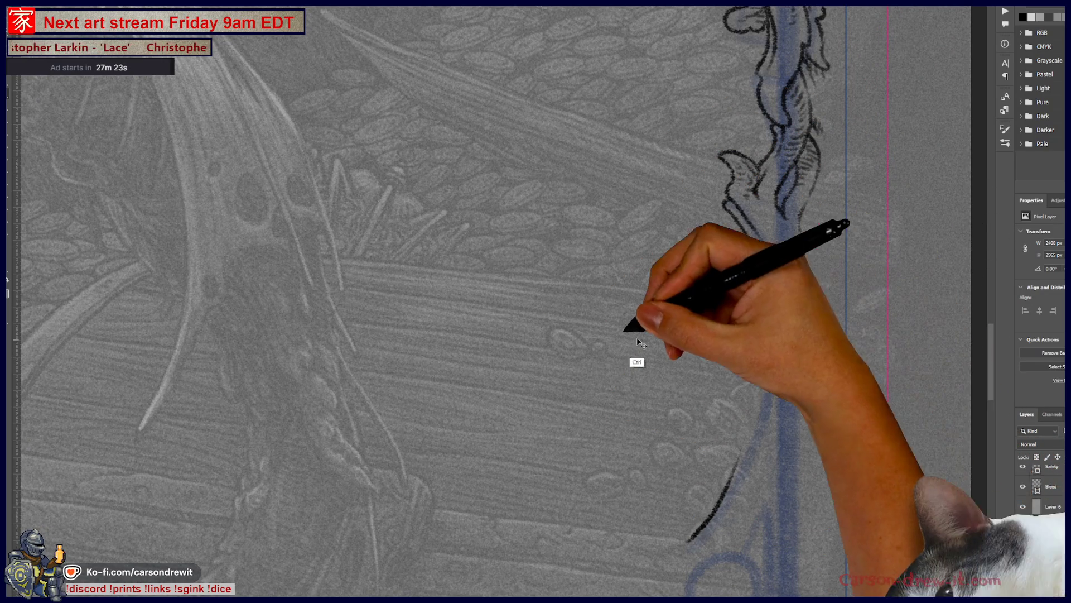
drag(688, 541, 772, 392)
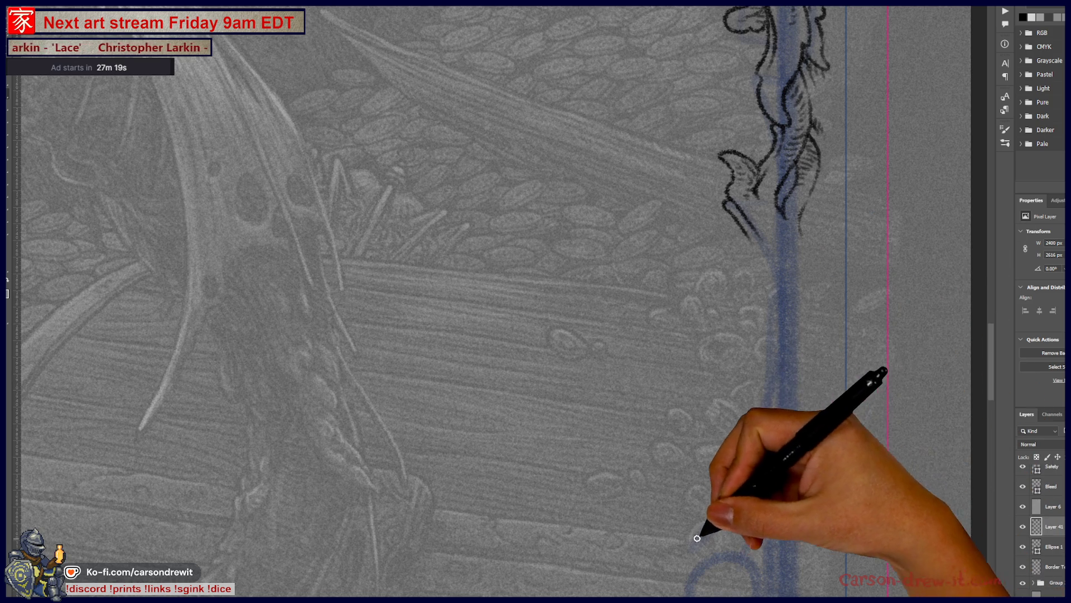
drag(694, 540, 760, 417)
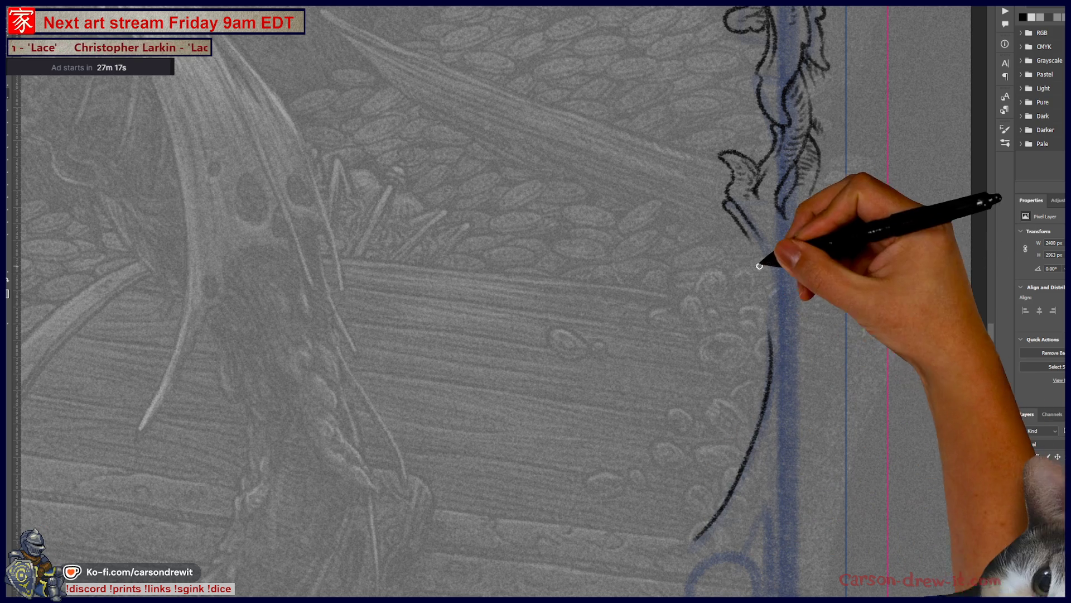
drag(745, 223, 775, 332)
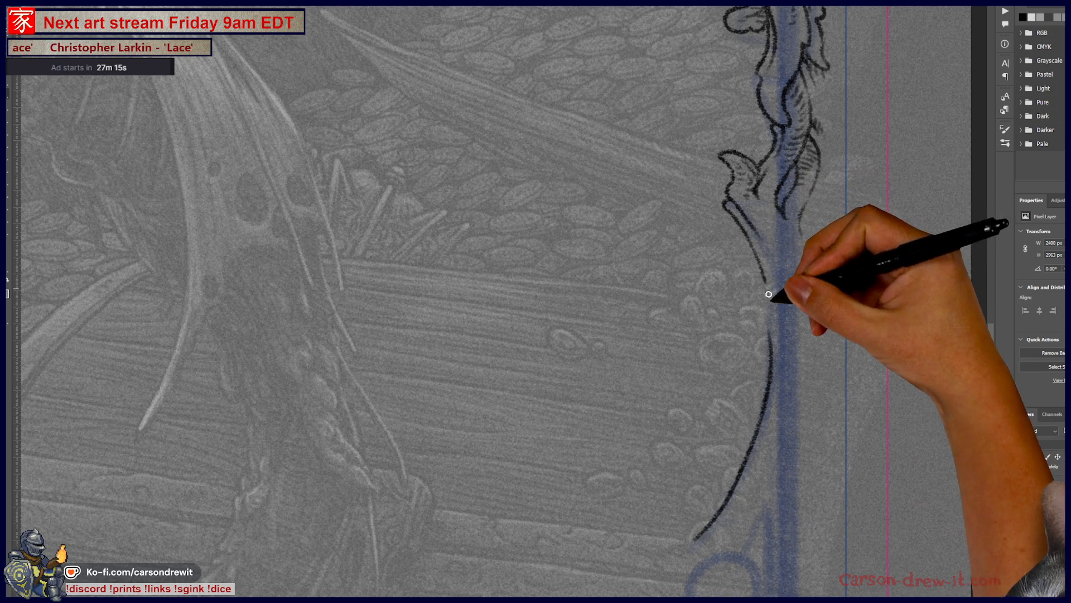
drag(771, 304, 765, 232)
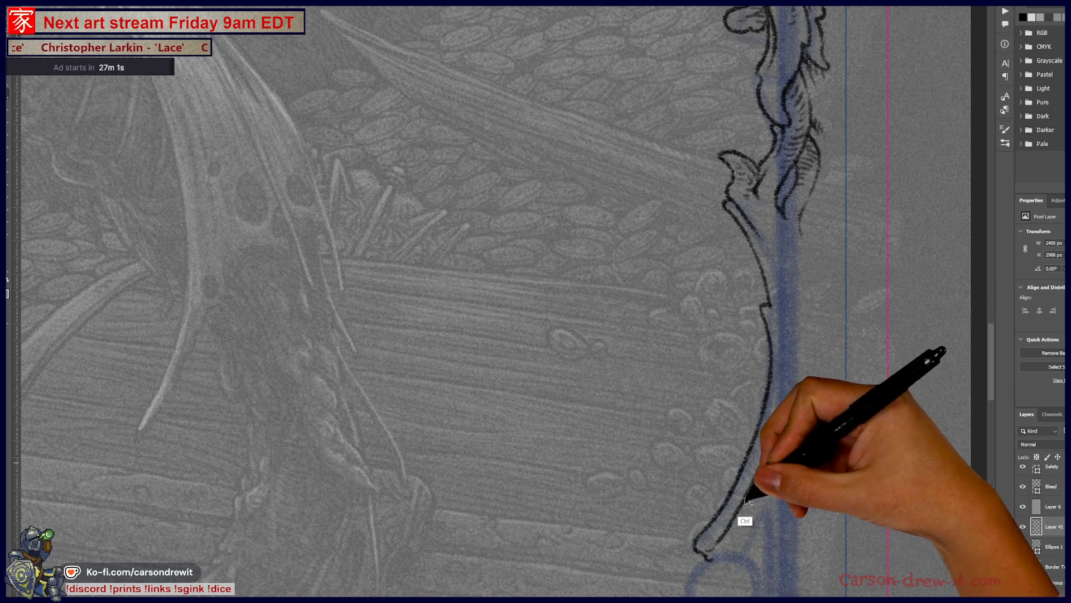
Step: Double the outline with parallel contour lines and short strokes at its bottom end
drag(766, 455, 790, 359)
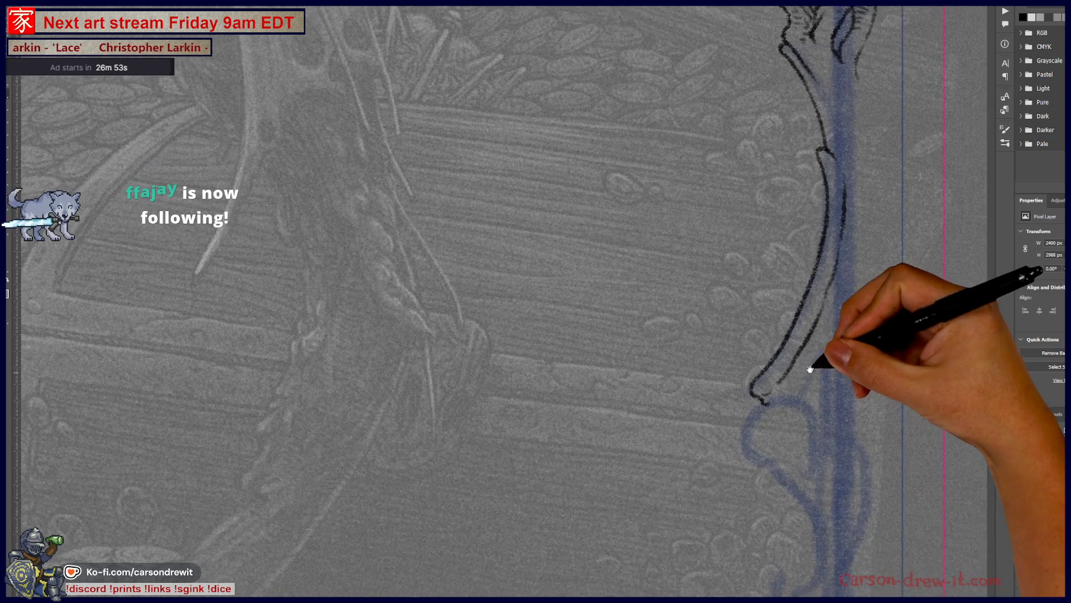
drag(721, 557, 715, 412)
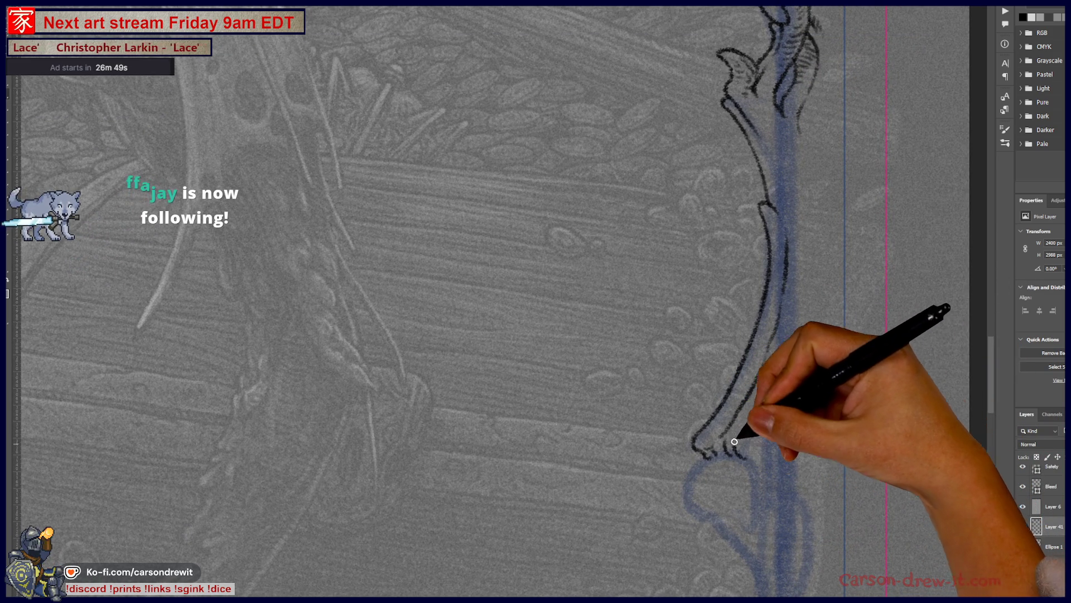
drag(731, 442, 748, 434)
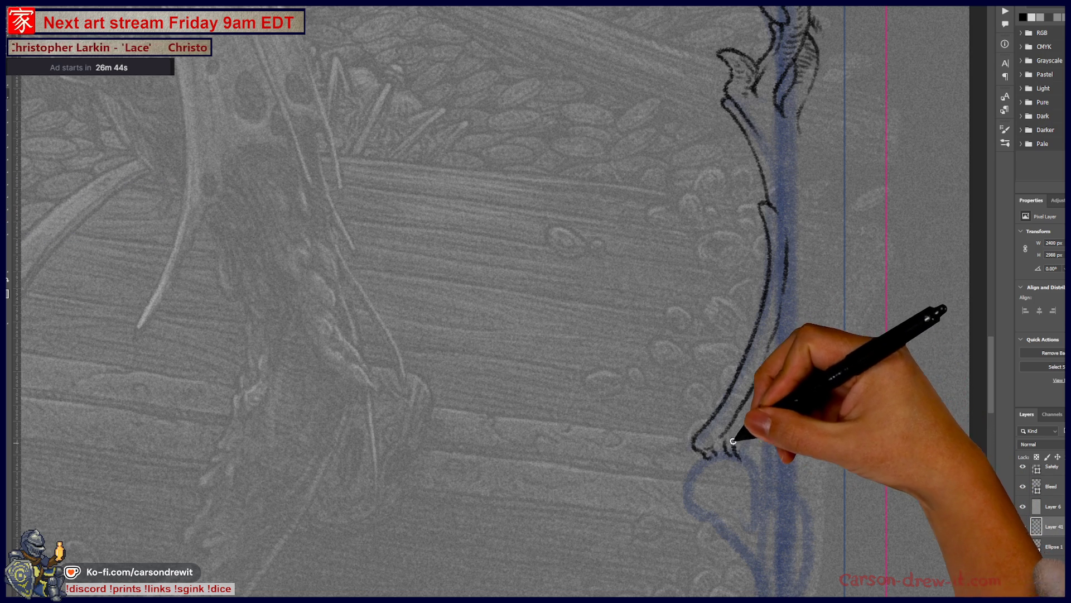
drag(733, 446, 746, 433)
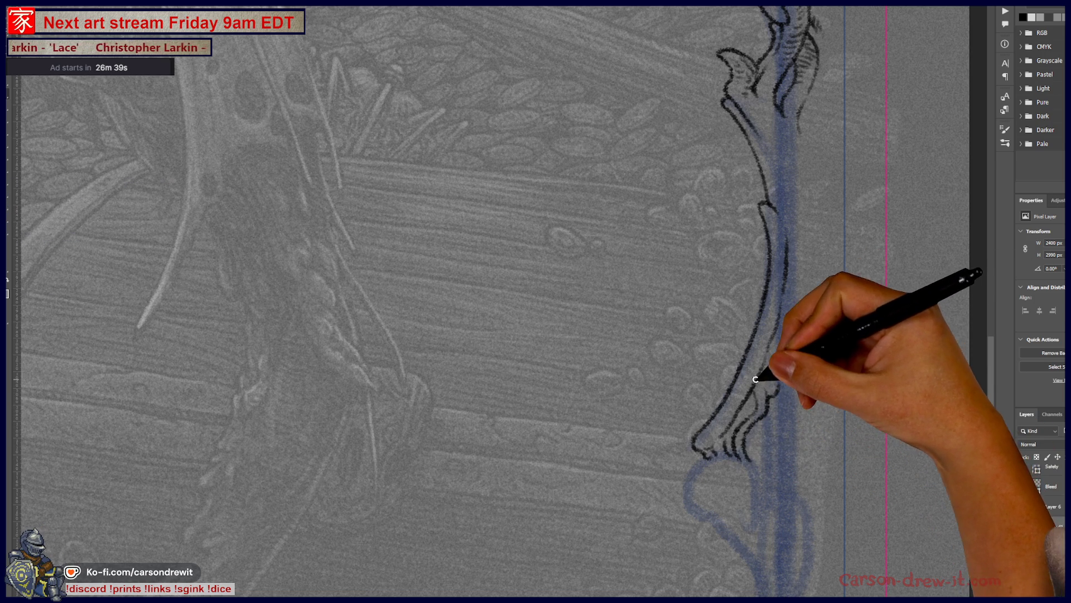
drag(781, 381, 791, 361)
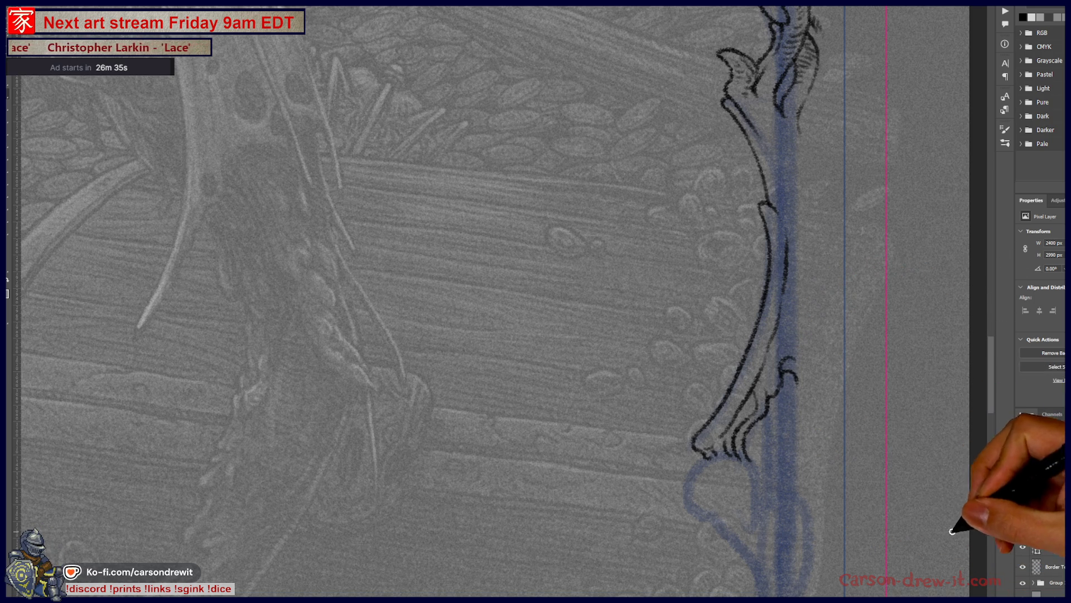
drag(796, 377, 800, 481)
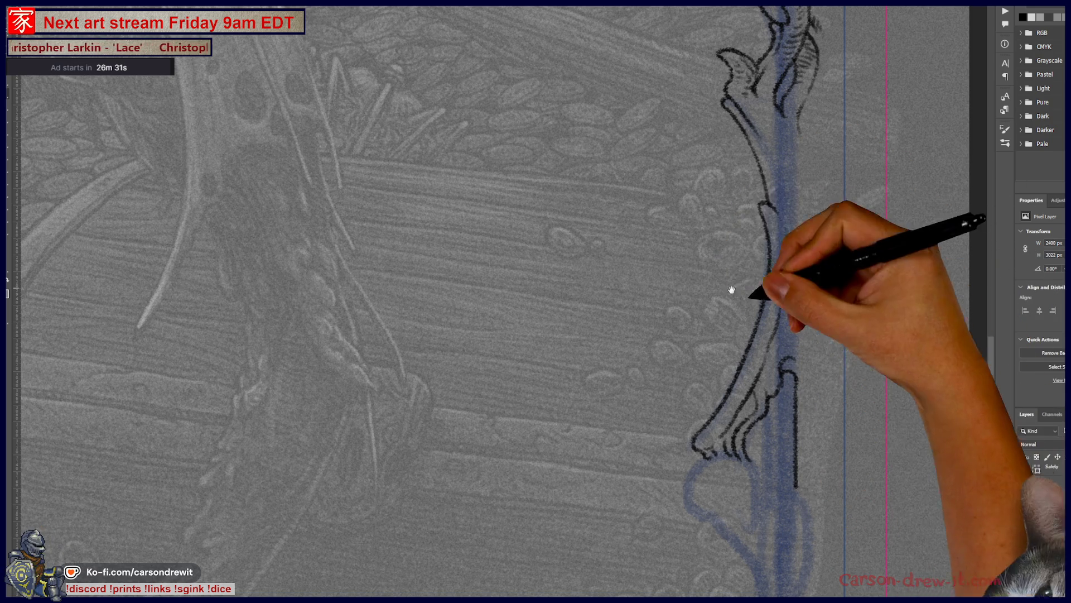
drag(737, 282, 617, 200)
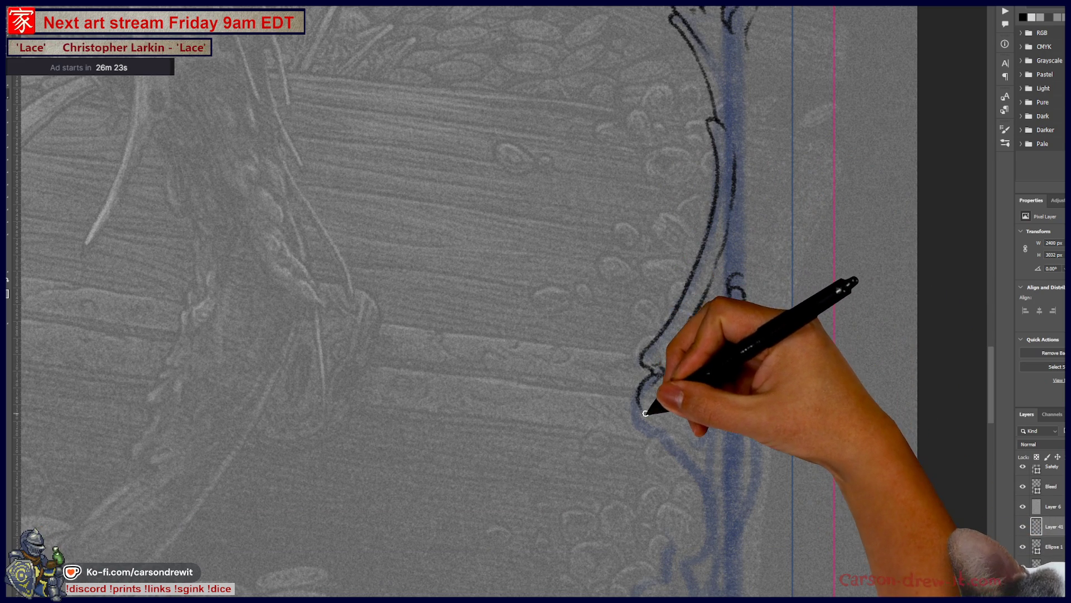
Step: Ink the curved knot at the outline's base with a thin vertical line inside the contour
mouse_move(646, 404)
mouse_down()
mouse_move(676, 431)
mouse_move(669, 425)
mouse_up()
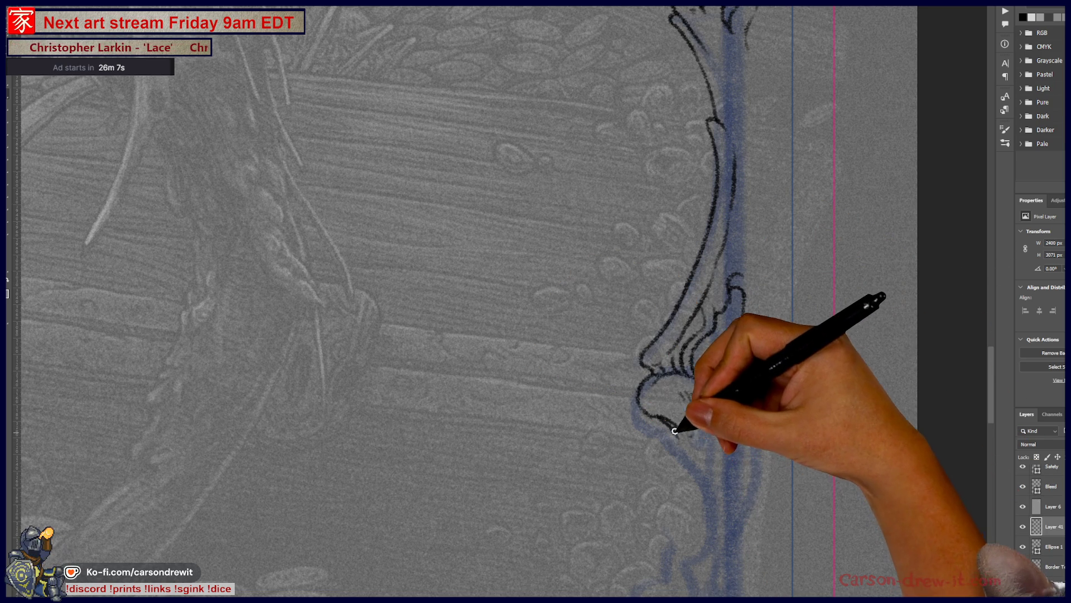
drag(675, 433, 709, 461)
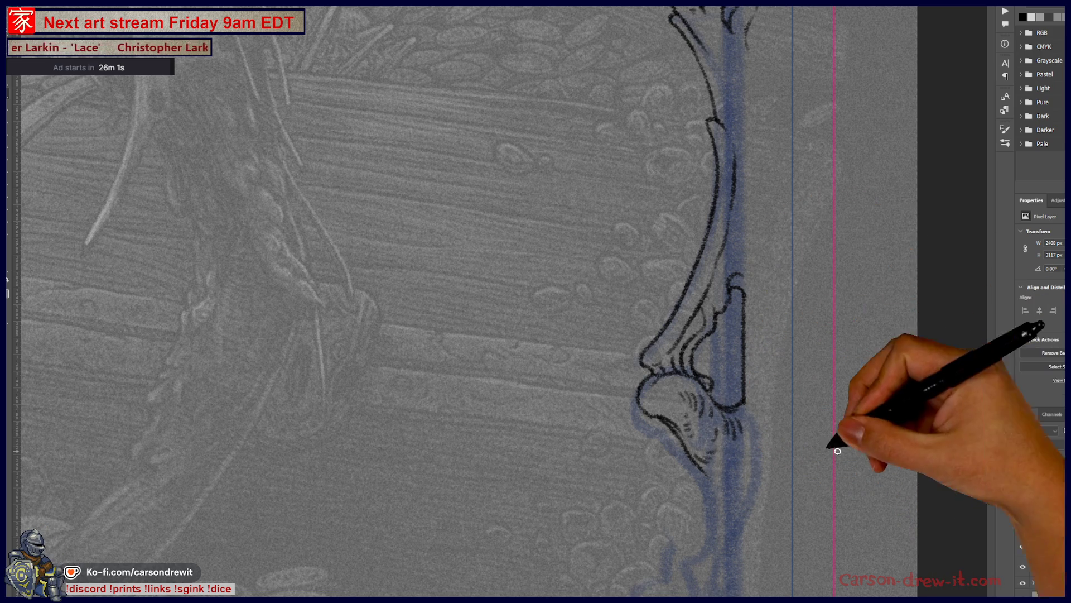
drag(742, 371, 754, 400)
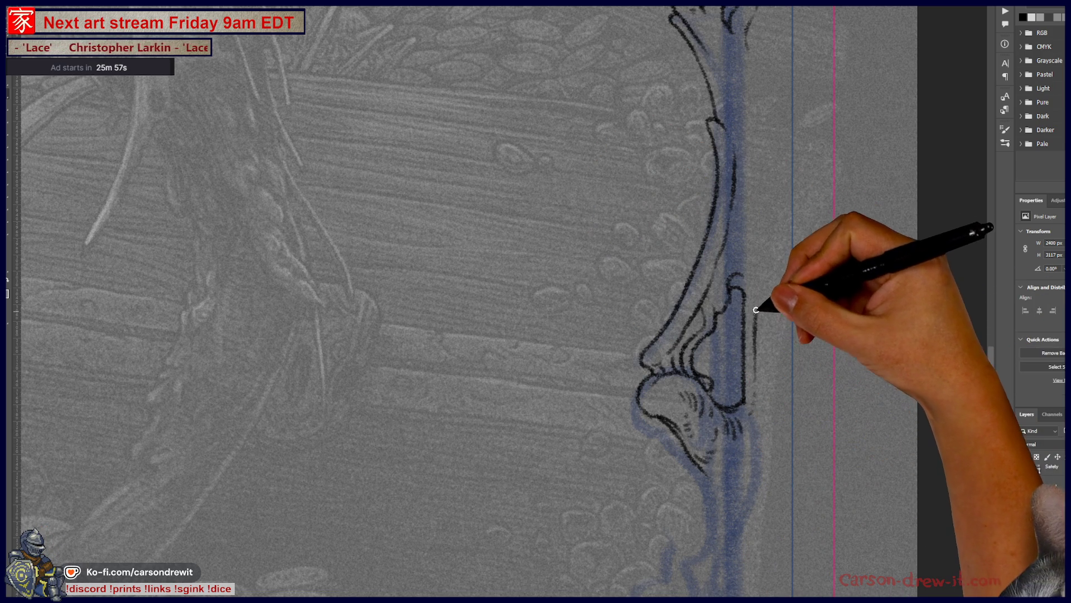
drag(755, 345, 756, 276)
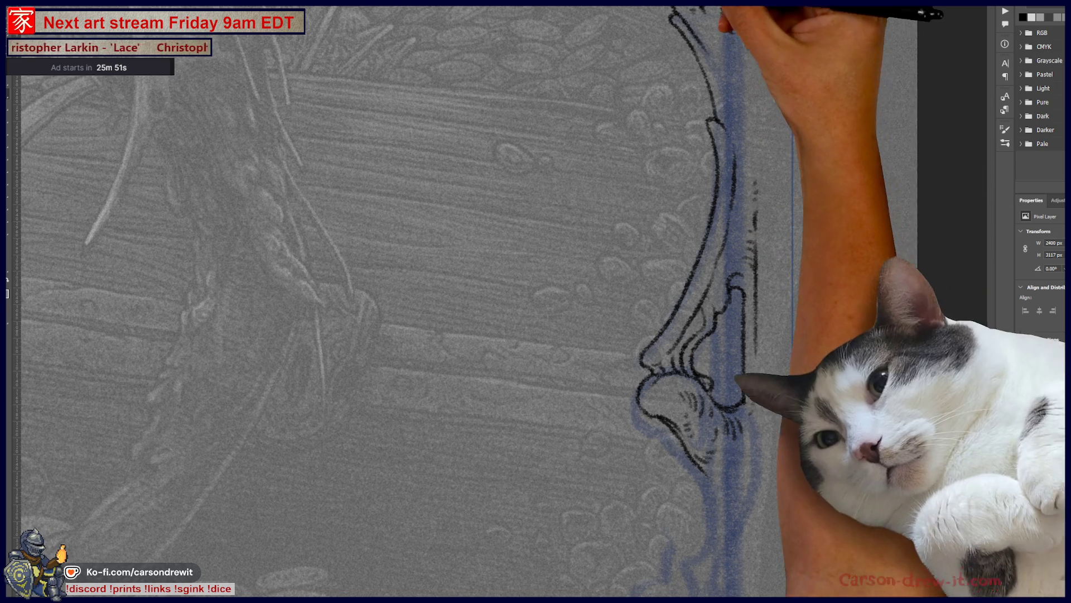
drag(734, 134, 729, 281)
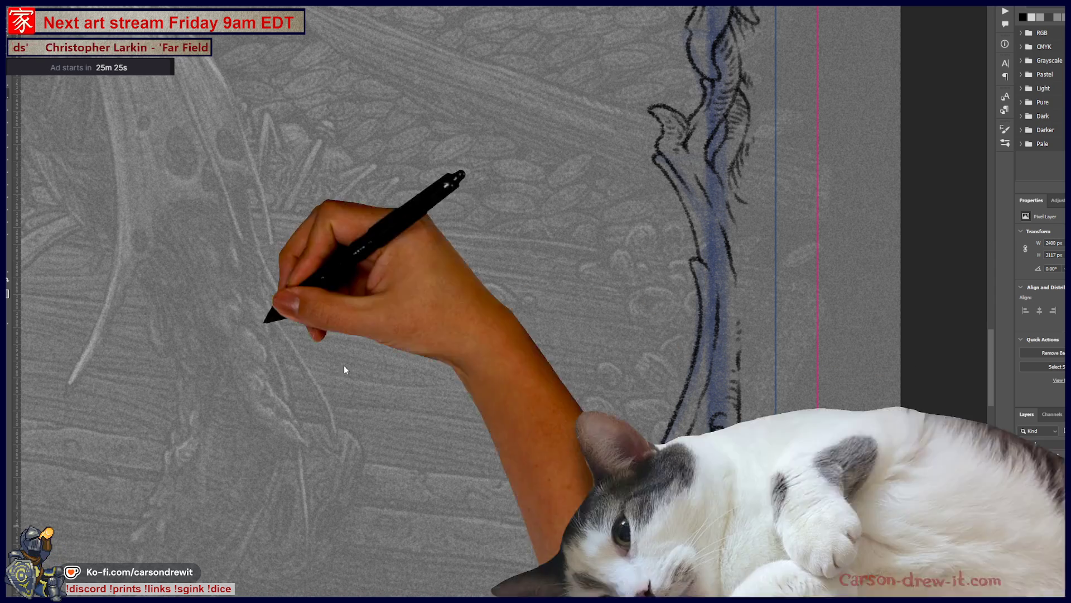
Step: Switch to the browser's Blind Coyote Creatures portfolio page and maximize it
key(alt+Tab)
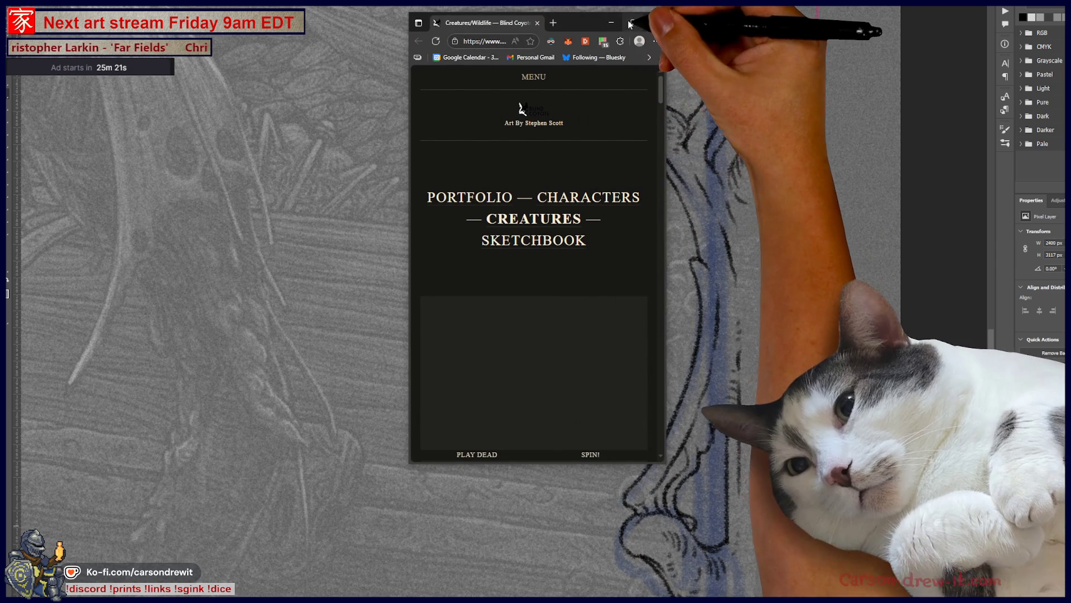
click(634, 22)
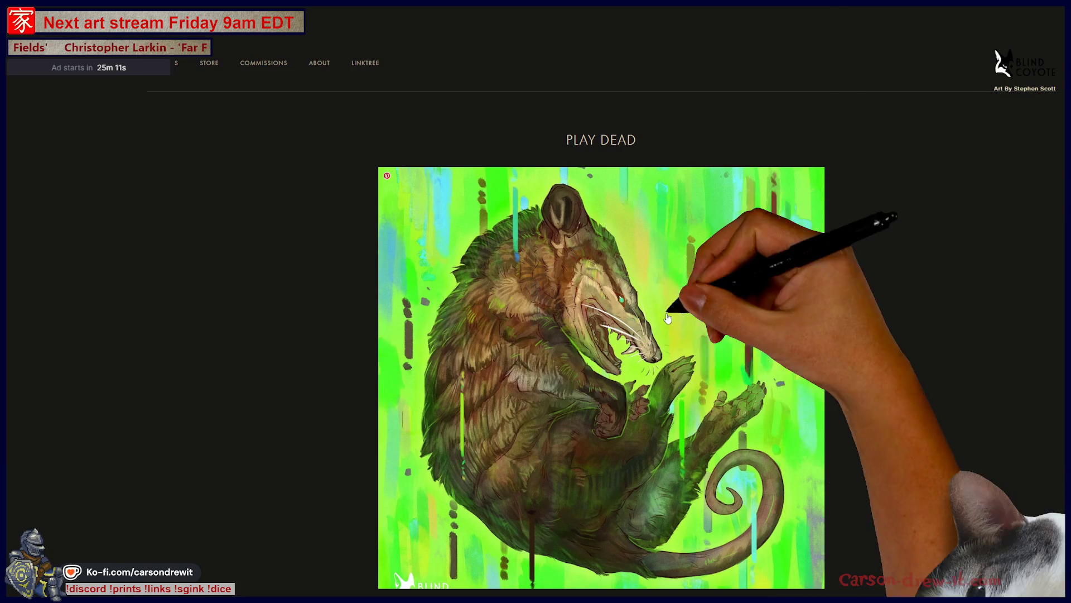
scroll(973, 313, down, 2)
scroll(973, 313, down, 3)
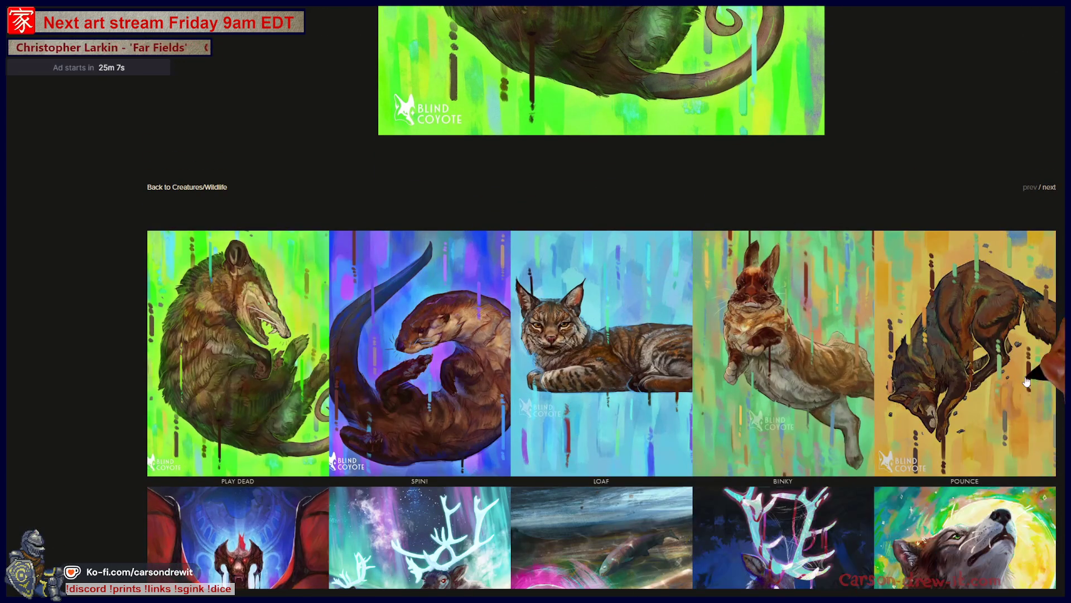
scroll(130, 425, down, 2)
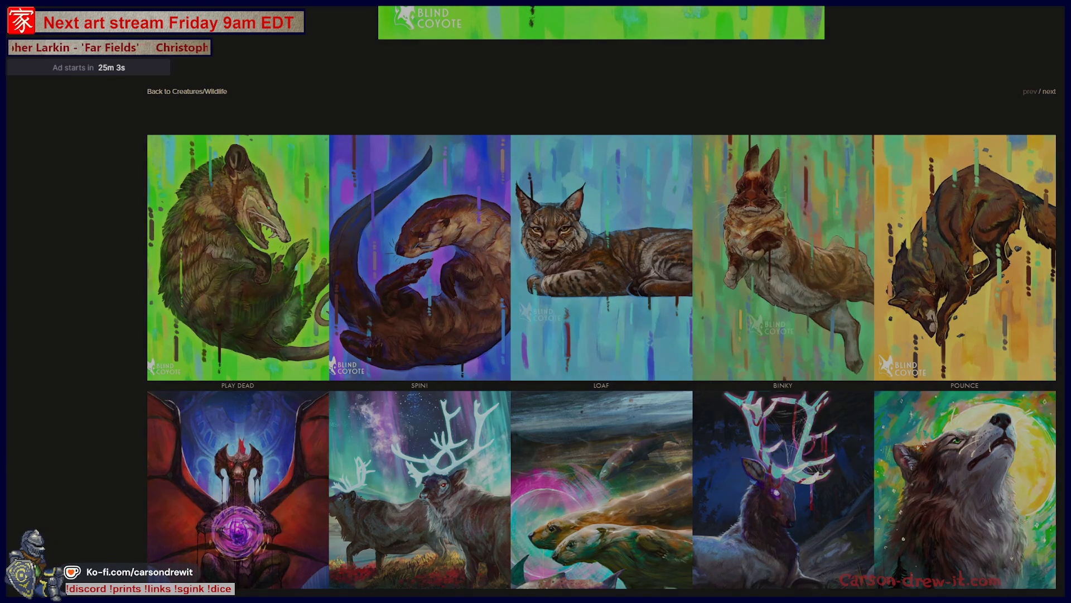
Step: Dismiss the community sign-up popup and open the Binky rabbit then Kintsugi tiger painting pages
click(793, 258)
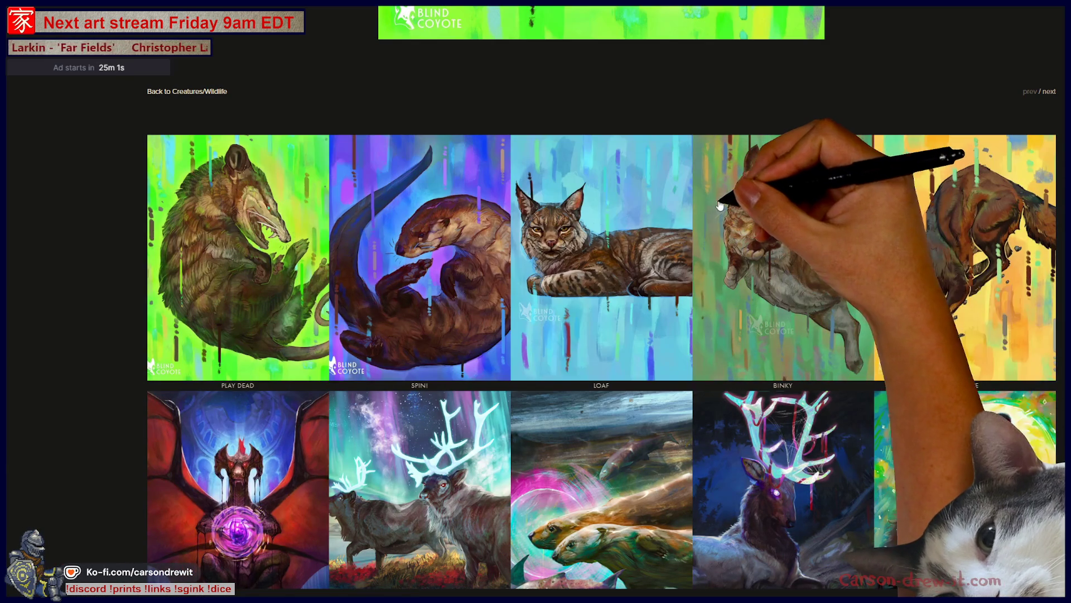
click(793, 258)
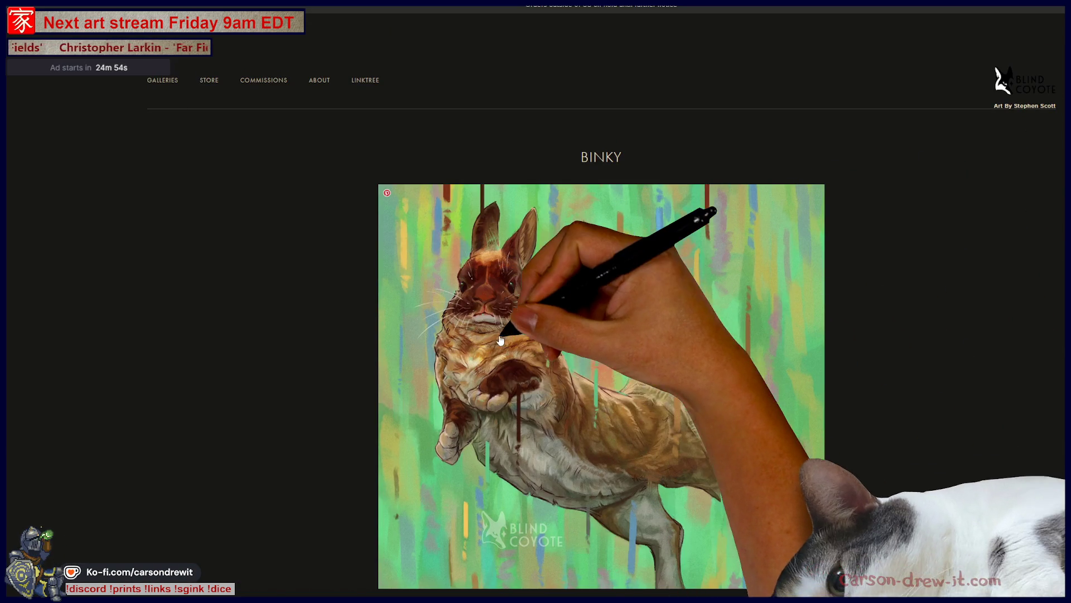
scroll(434, 429, down, 1)
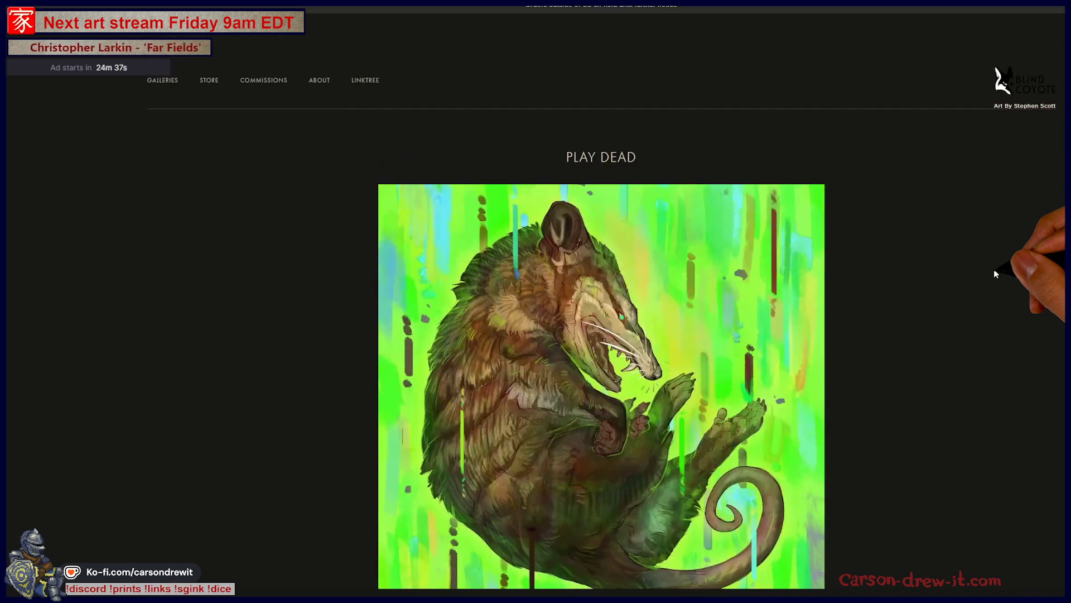
scroll(993, 269, down, 3)
scroll(986, 281, down, 4)
scroll(988, 276, down, 3)
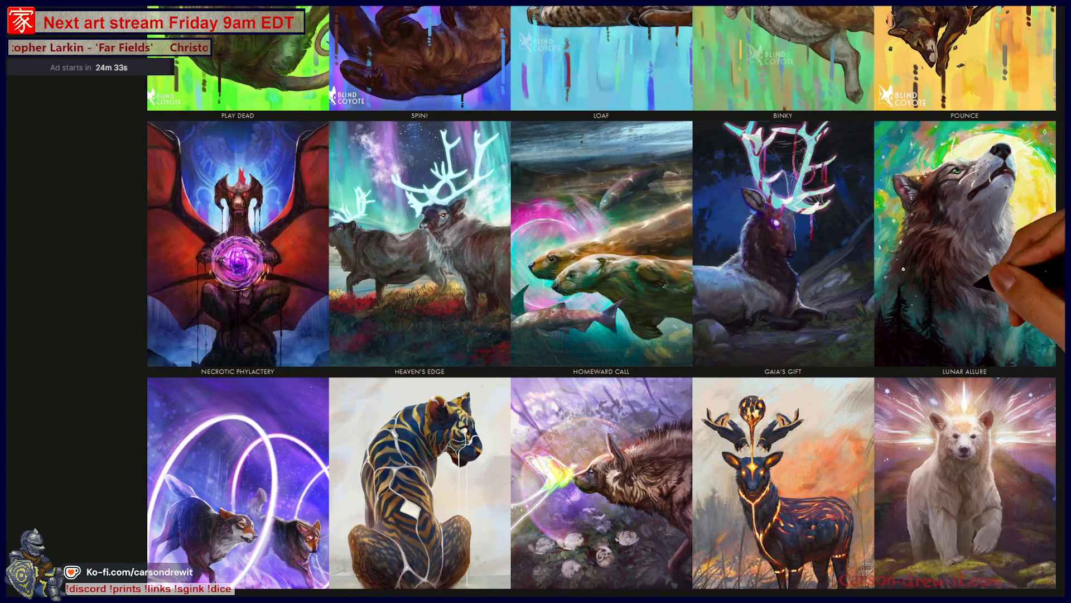
scroll(857, 289, down, 2)
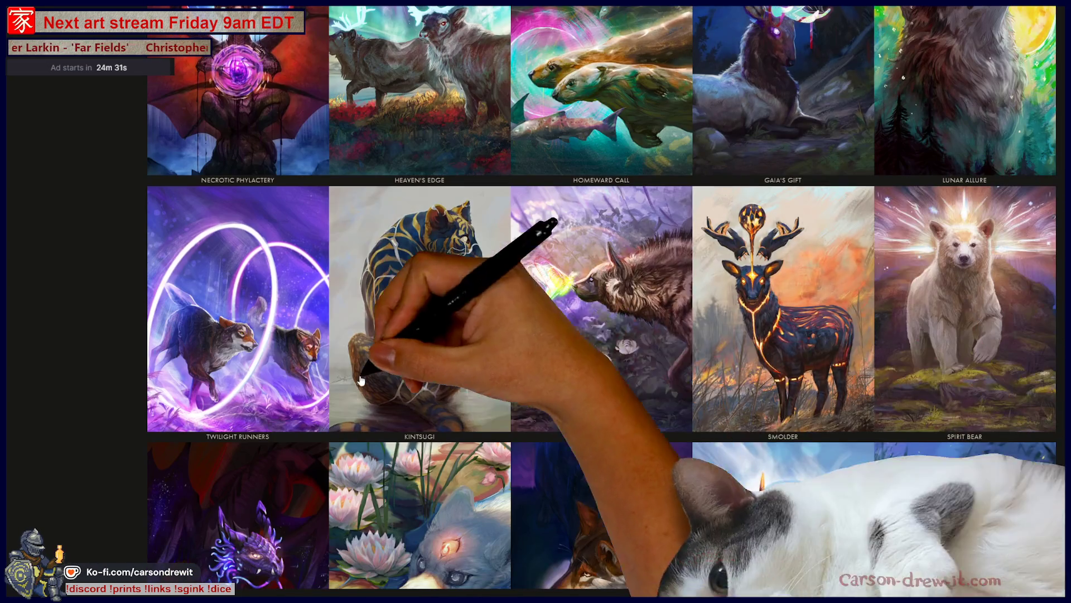
scroll(503, 335, up, 2)
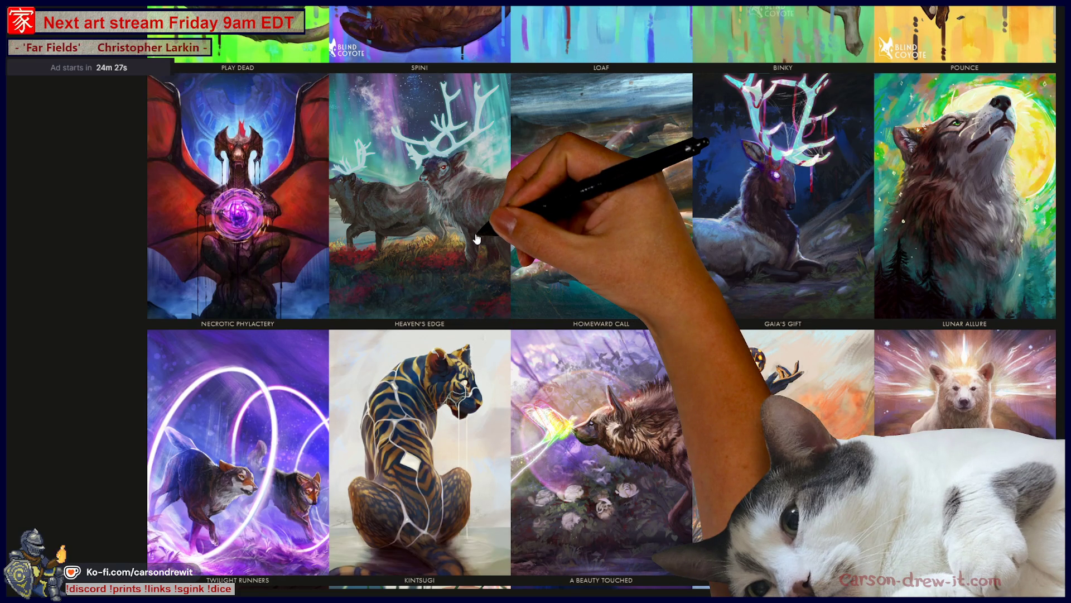
scroll(476, 240, down, 2)
click(418, 360)
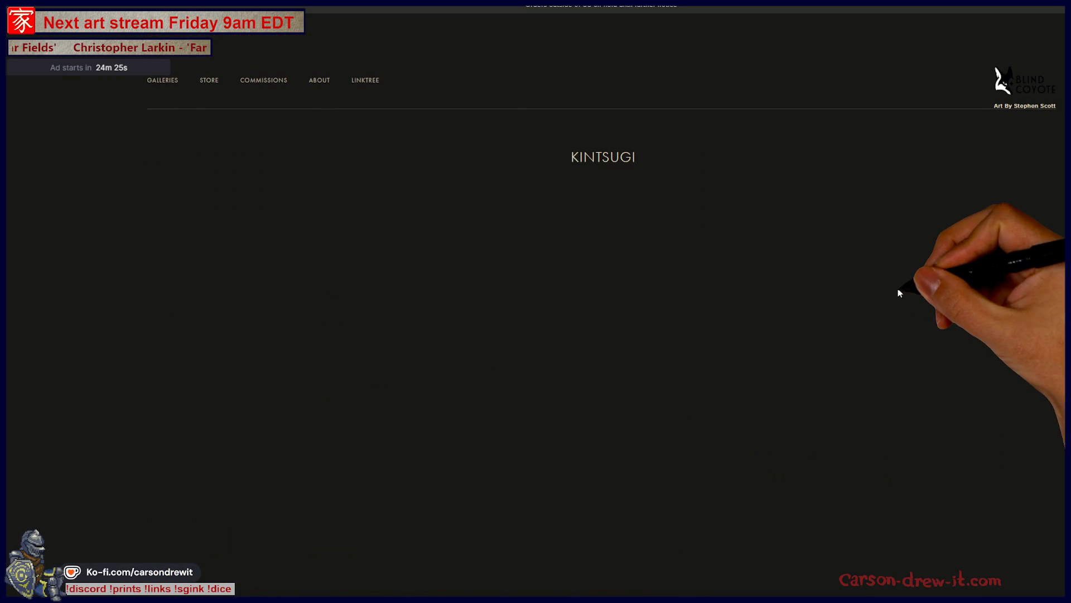
scroll(813, 293, down, 2)
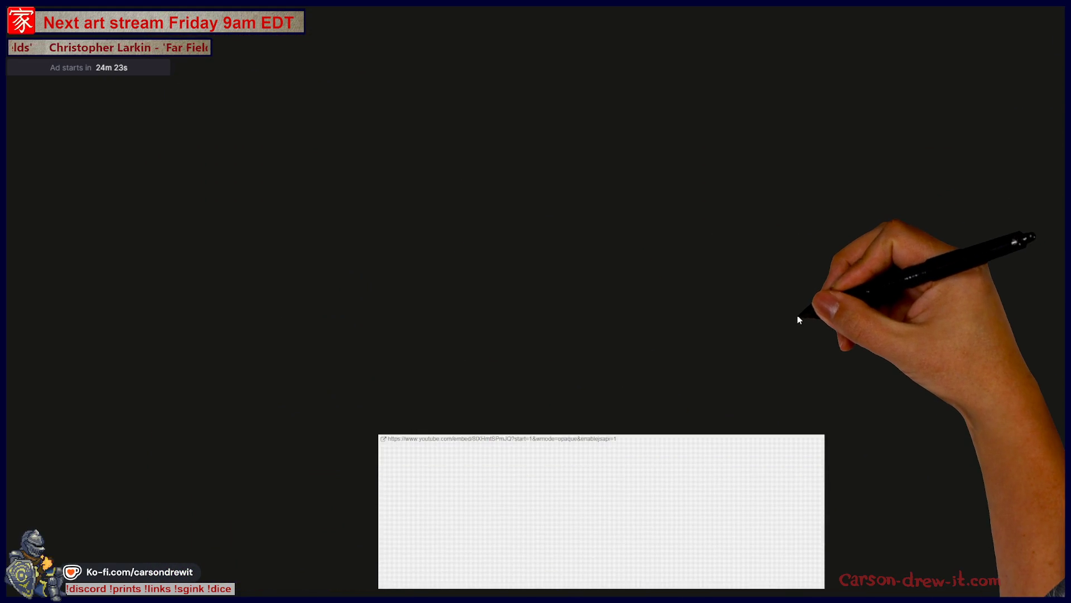
scroll(798, 316, down, 5)
scroll(771, 335, up, 4)
scroll(751, 352, up, 3)
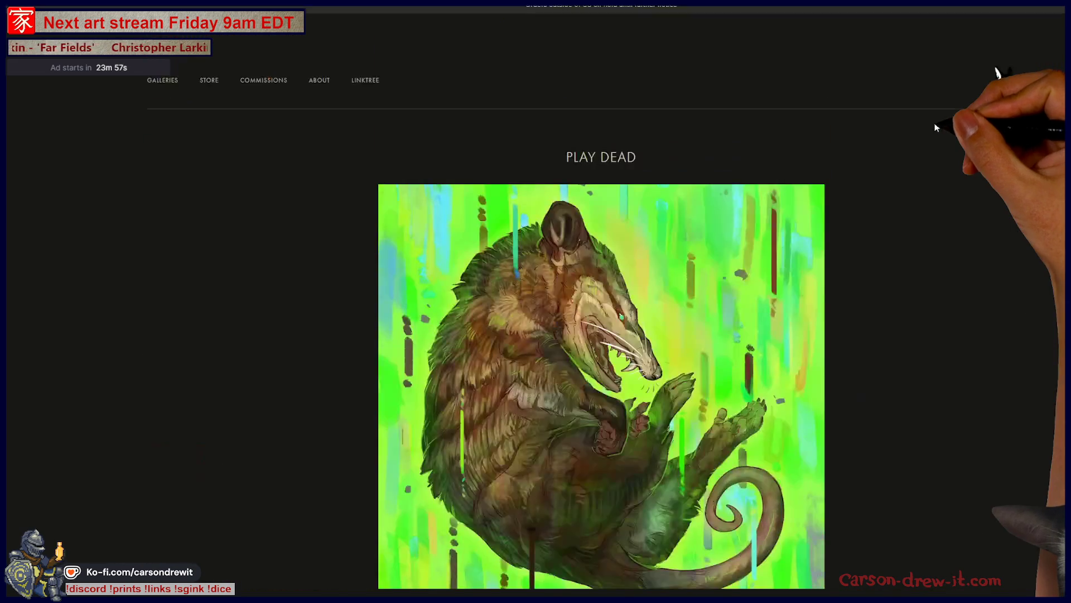
scroll(921, 193, up, 1)
scroll(913, 309, down, 5)
scroll(929, 345, down, 1)
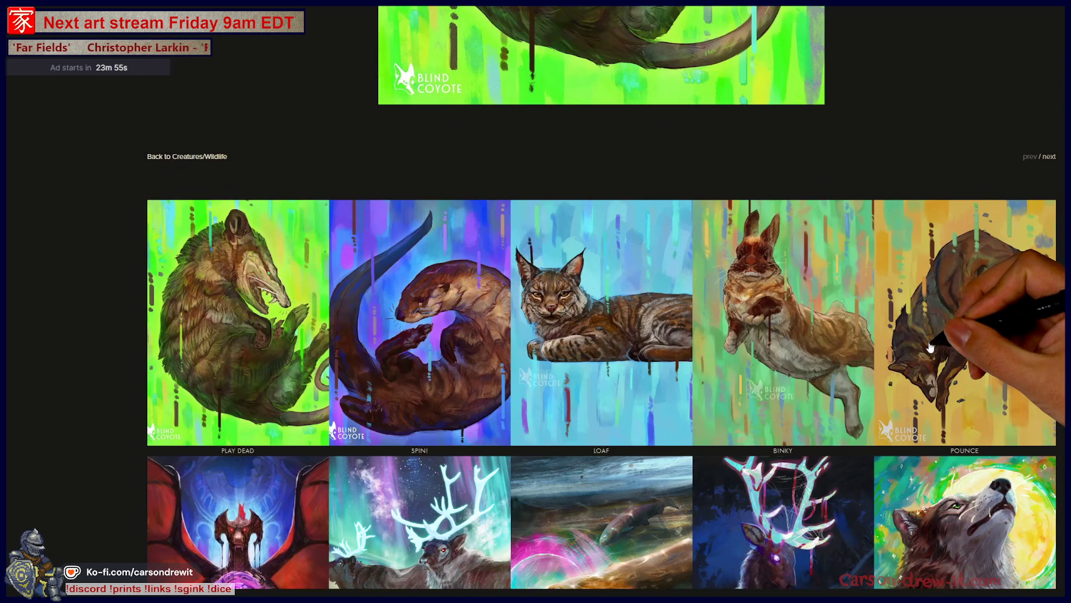
scroll(929, 346, down, 2)
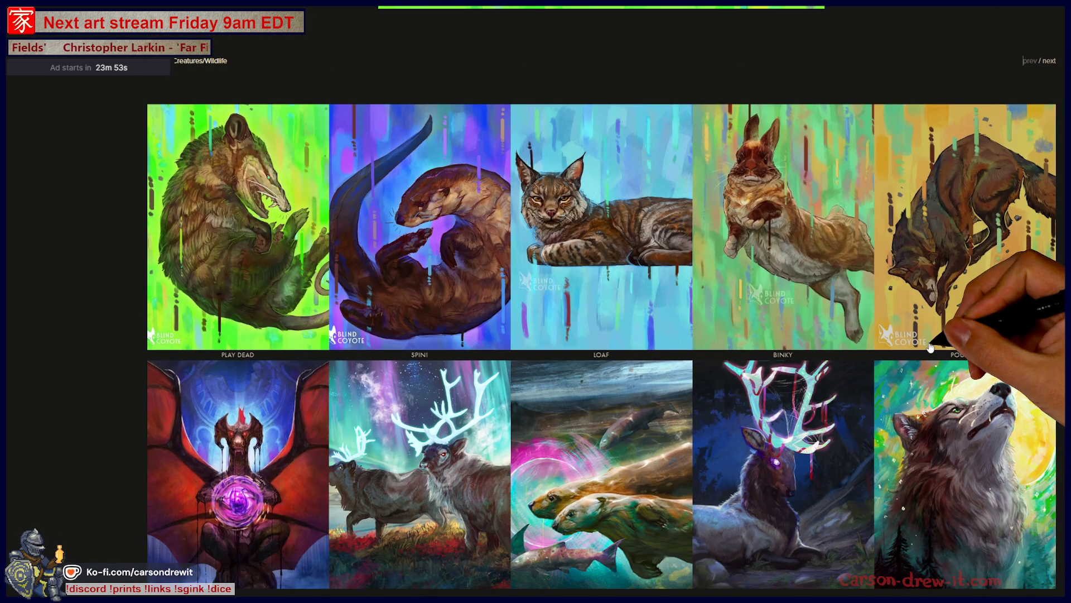
scroll(927, 347, up, 3)
scroll(925, 347, up, 2)
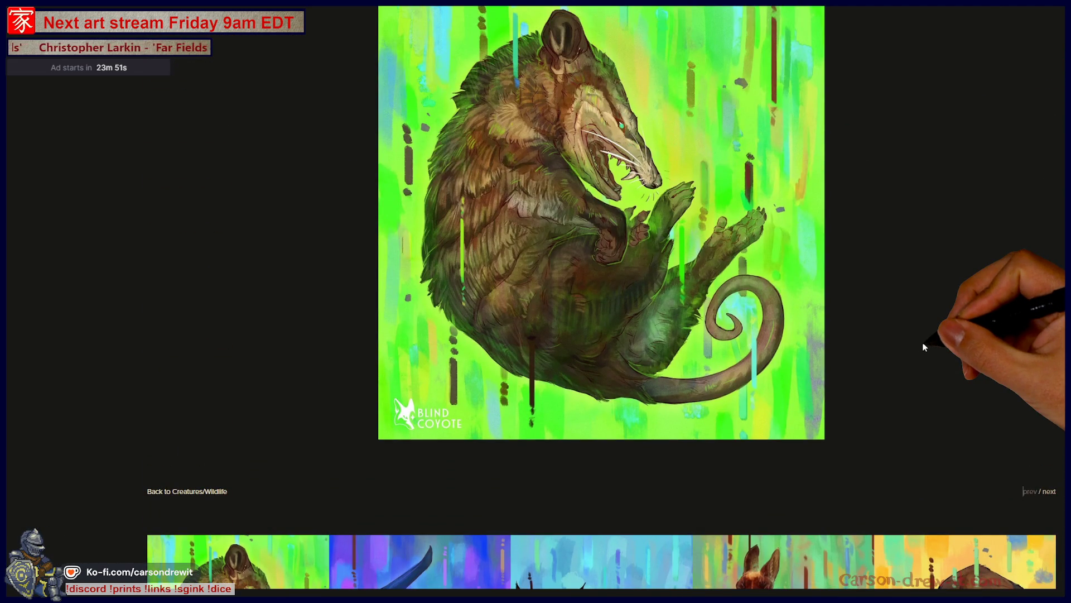
scroll(924, 346, up, 1)
scroll(913, 354, up, 1)
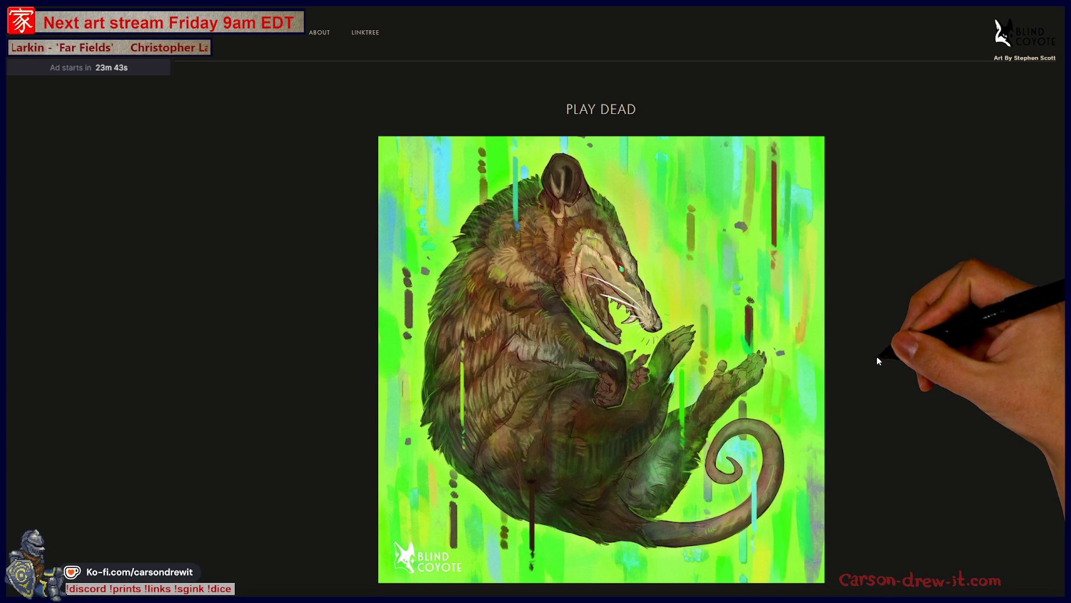
scroll(878, 360, down, 1)
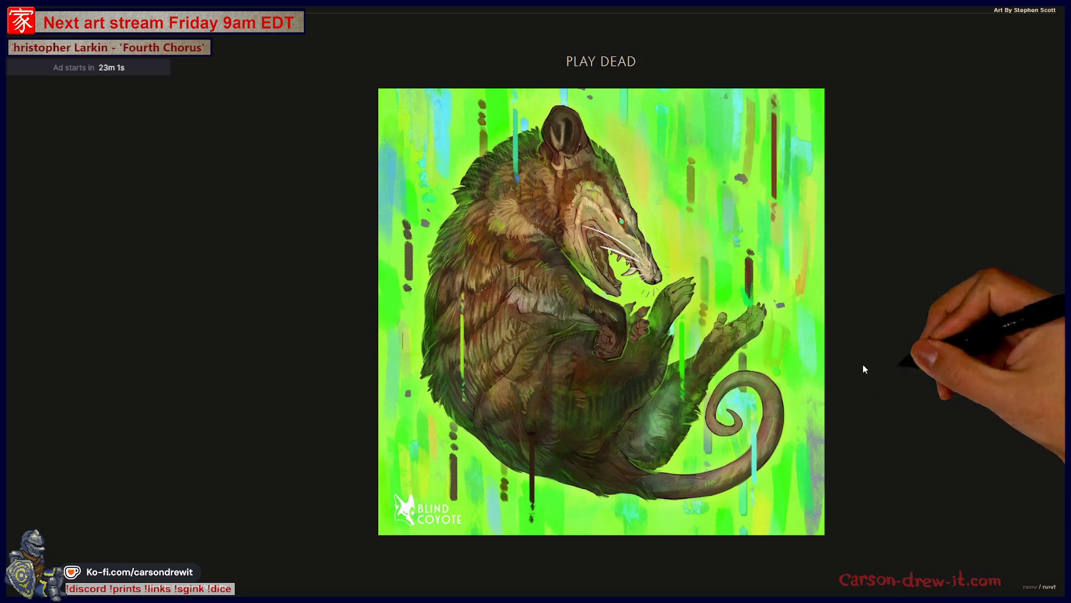
scroll(1063, 337, down, 3)
scroll(1063, 337, down, 3)
scroll(1063, 337, down, 1)
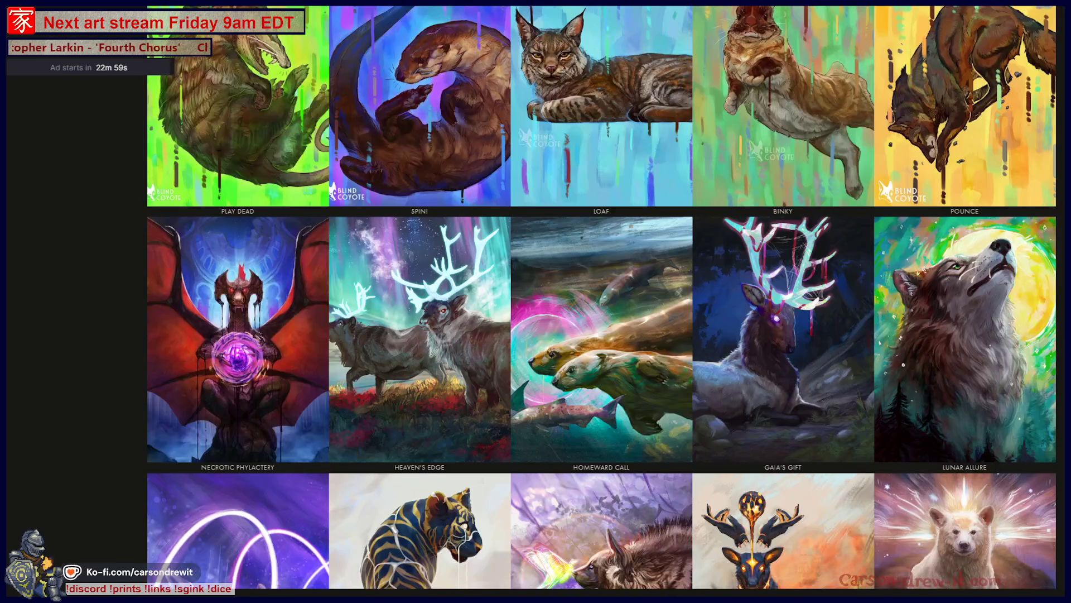
scroll(1063, 337, down, 3)
scroll(601, 298, down, 2)
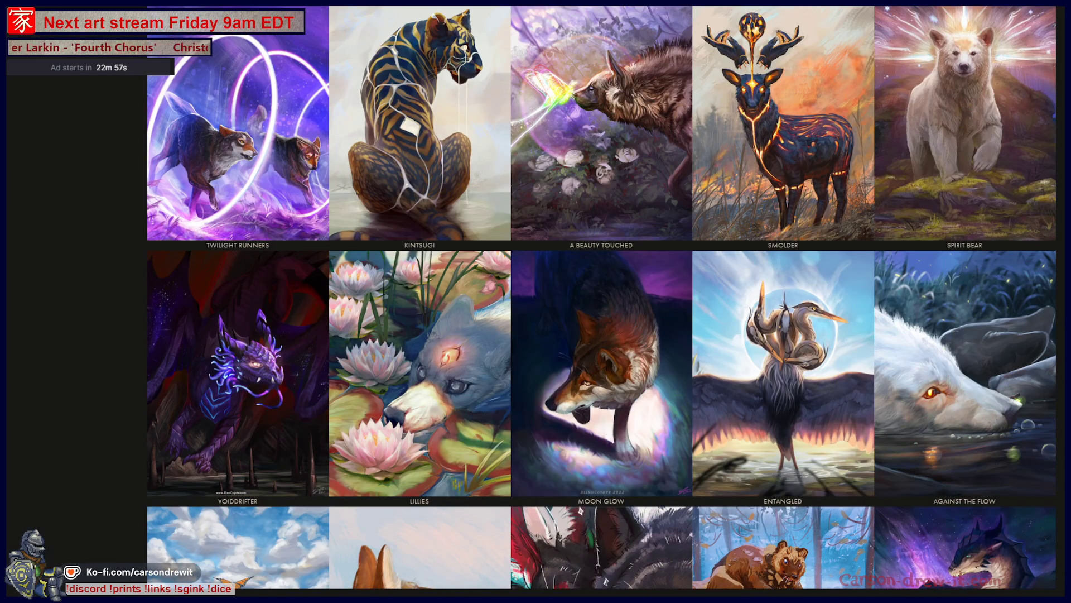
scroll(717, 360, down, 1)
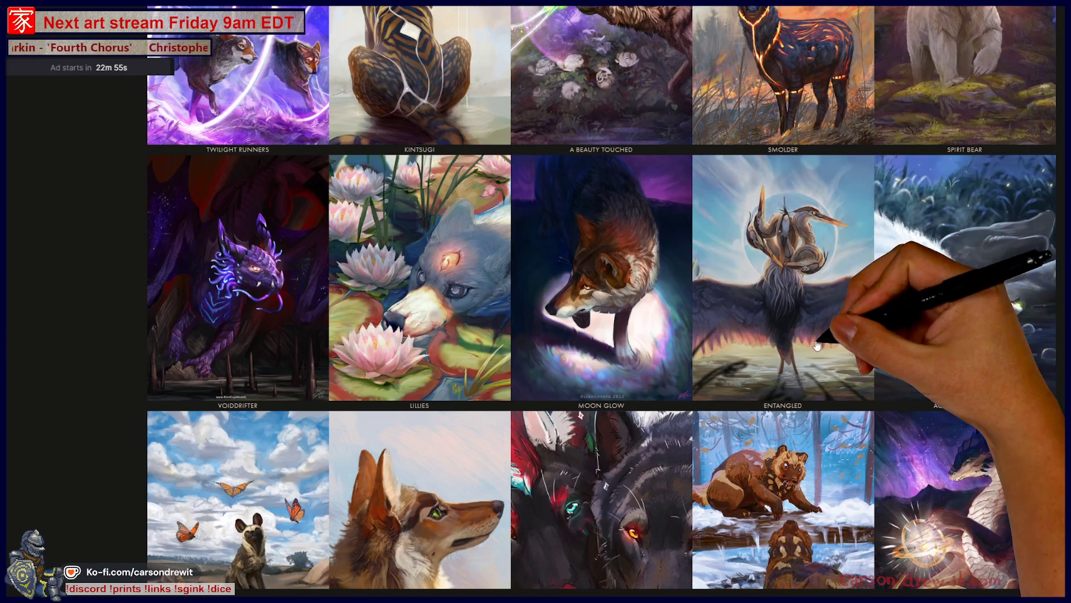
Step: Open the Entangled heron painting's page from the gallery
click(718, 359)
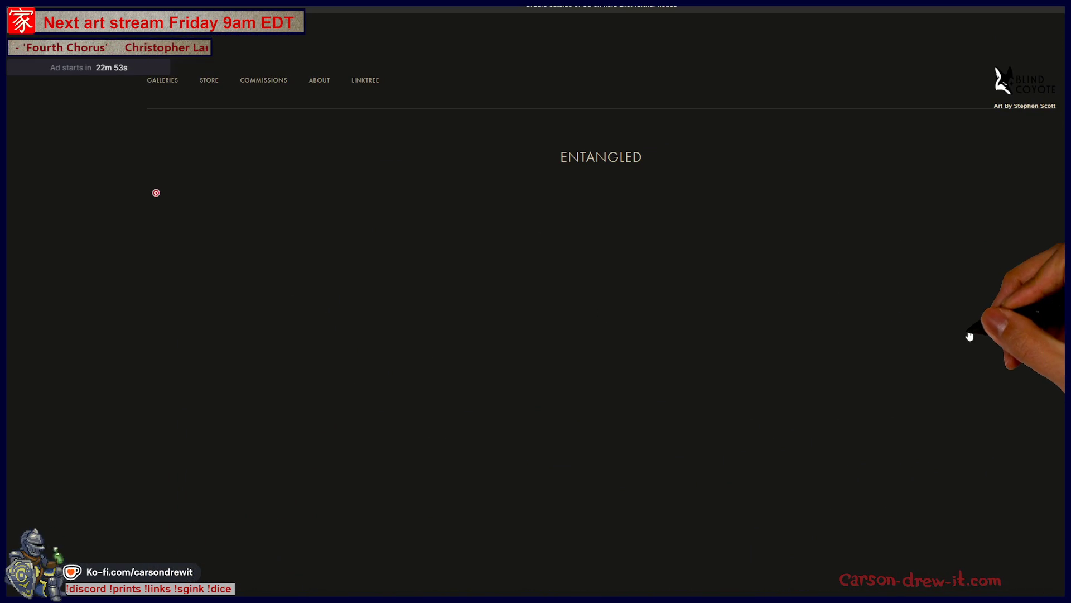
scroll(970, 276, down, 2)
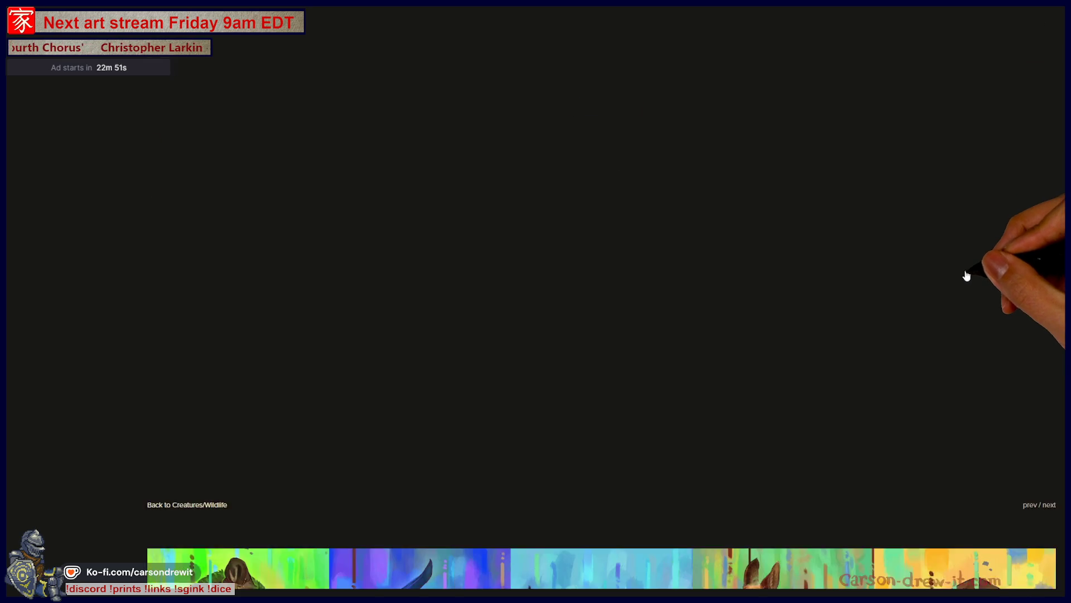
scroll(961, 288, up, 1)
scroll(961, 287, down, 2)
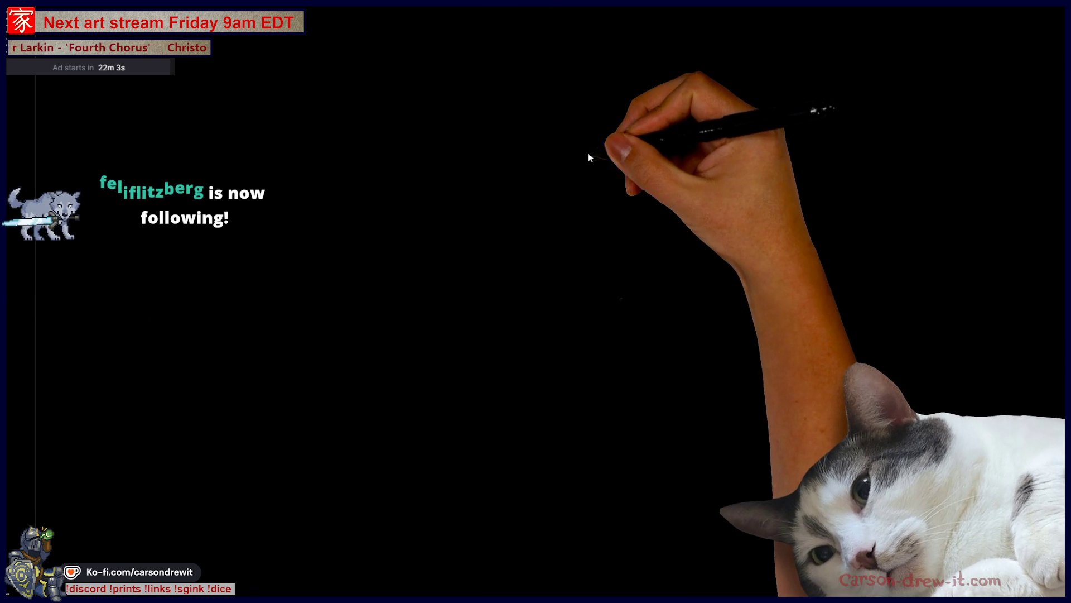
Step: Open the post with 343 likes, show its tags and second photo, enlarging the page to read
click(588, 153)
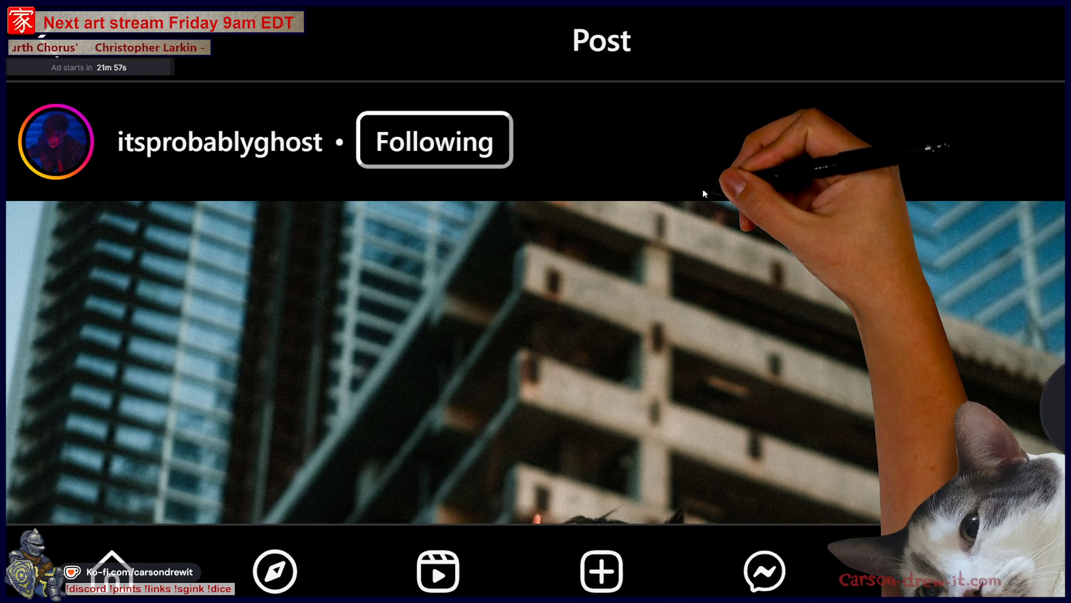
scroll(553, 295, down, 2)
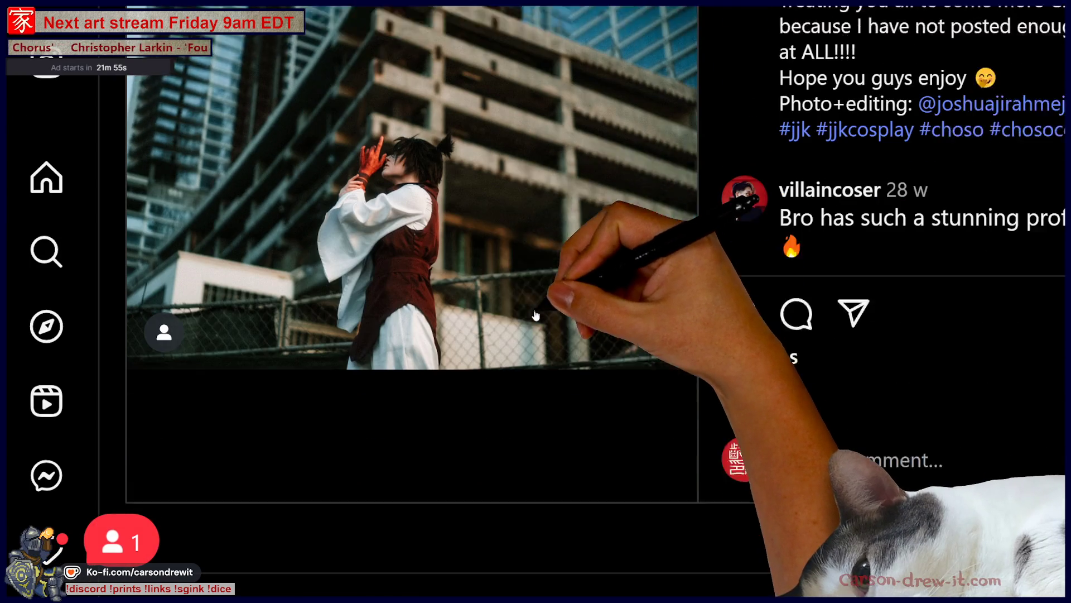
scroll(619, 451, up, 1)
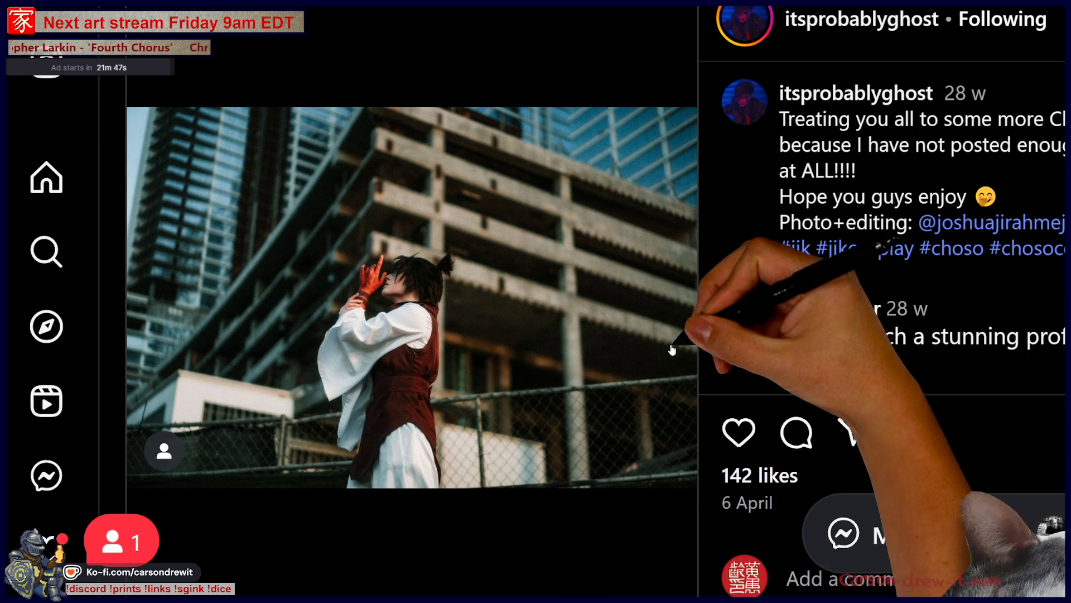
key(ctrl+minus)
key(ctrl+minus)
key(ctrl+minus)
key(ctrl+plus)
key(ctrl+plus)
click(533, 458)
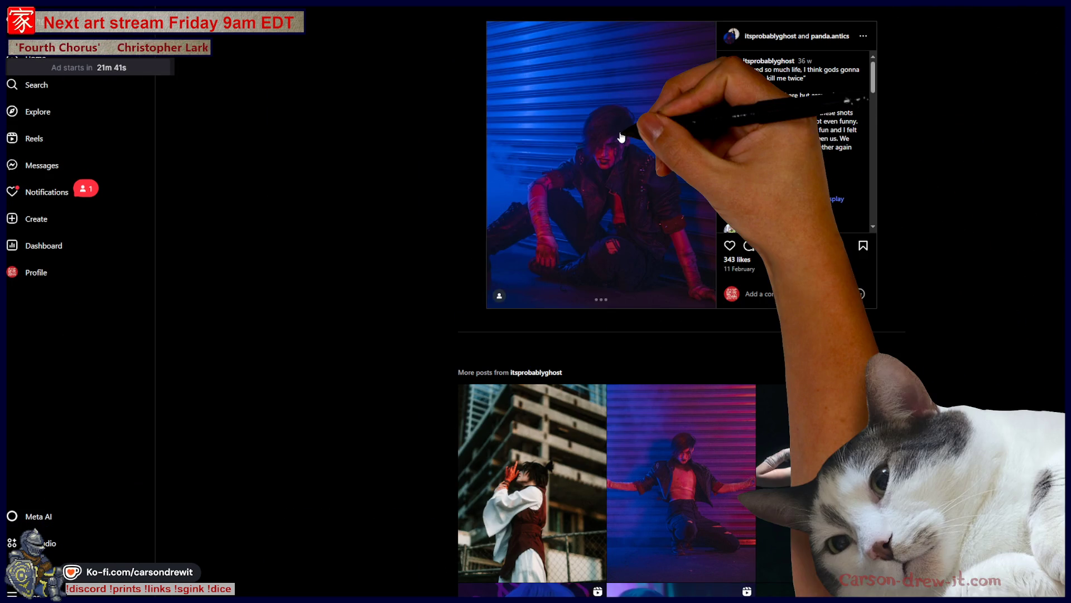
click(657, 165)
click(706, 166)
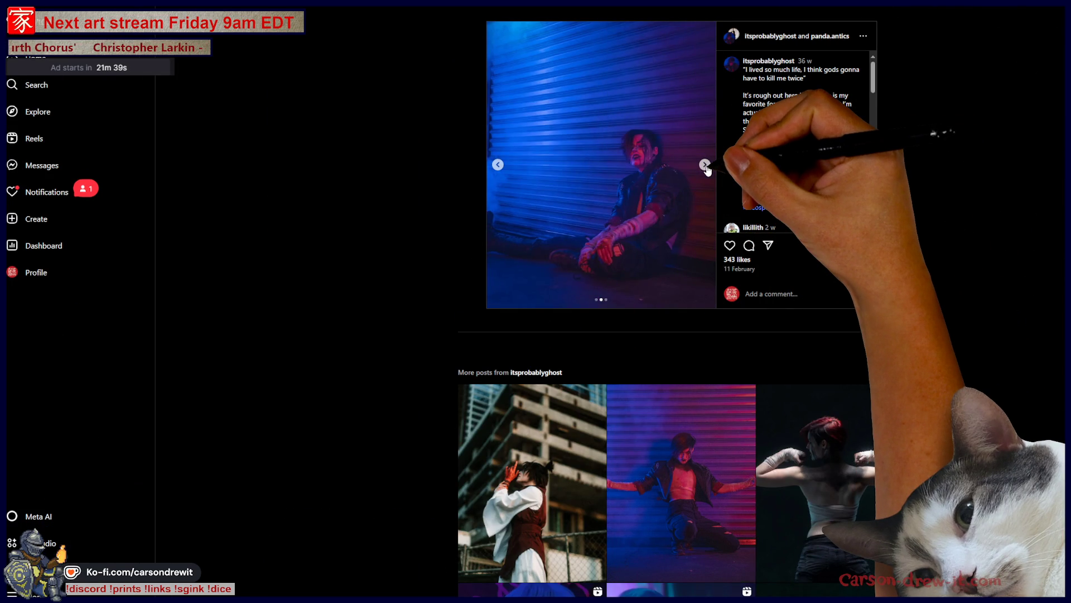
key(ctrl+plus)
key(ctrl+plus)
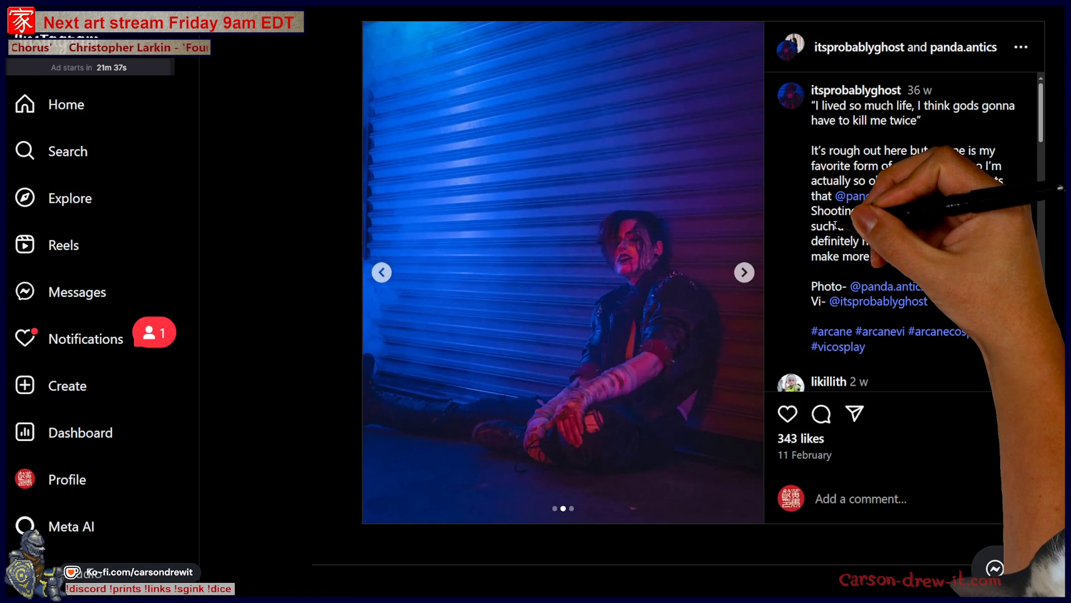
key(ctrl+plus)
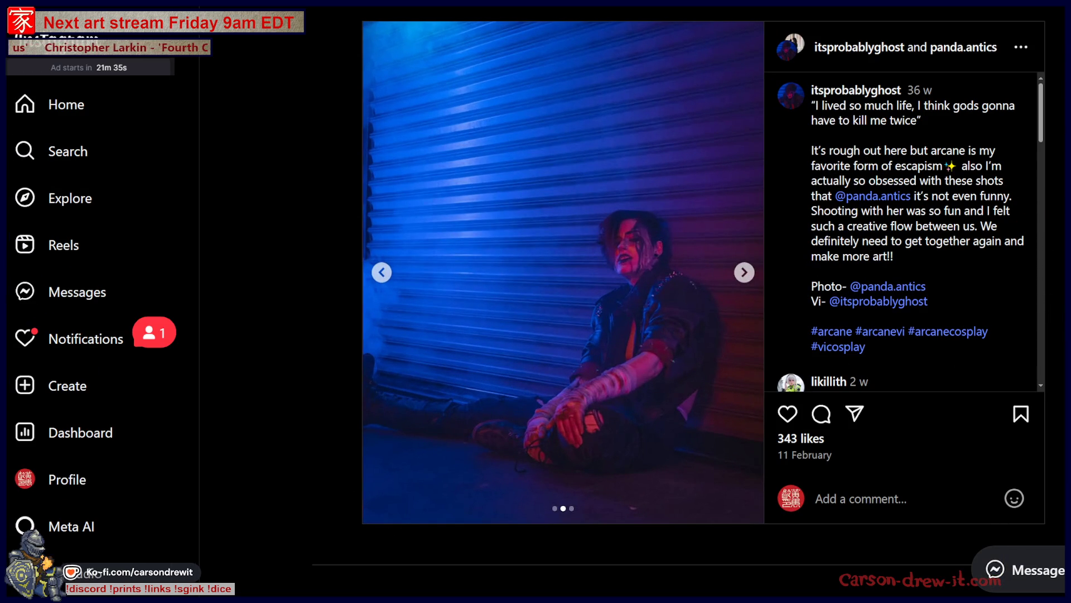
scroll(689, 301, down, 2)
scroll(688, 302, down, 3)
scroll(688, 302, down, 3)
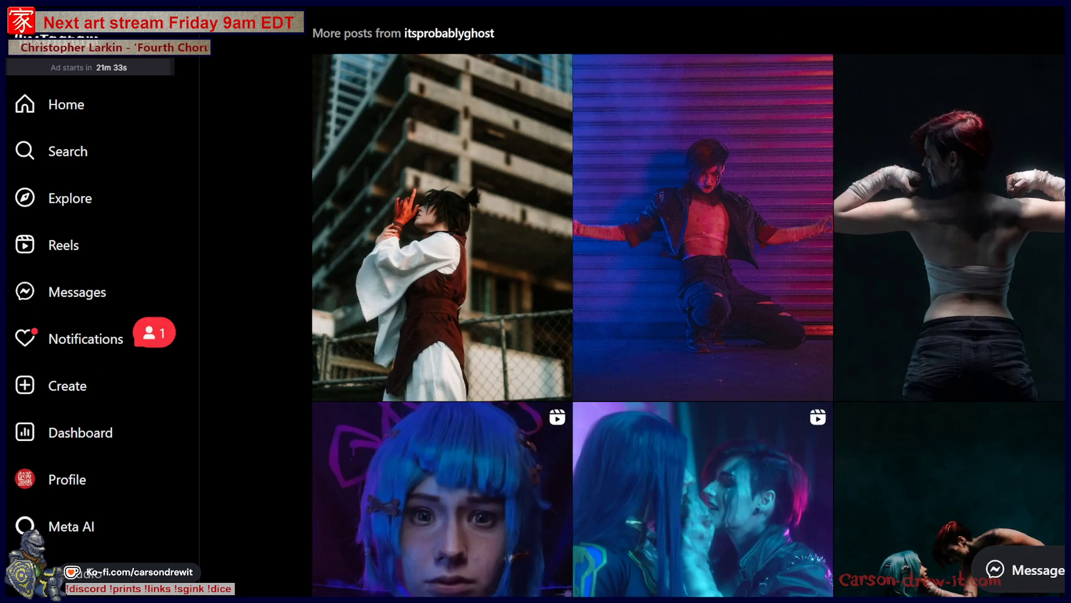
scroll(688, 302, down, 3)
scroll(690, 302, up, 5)
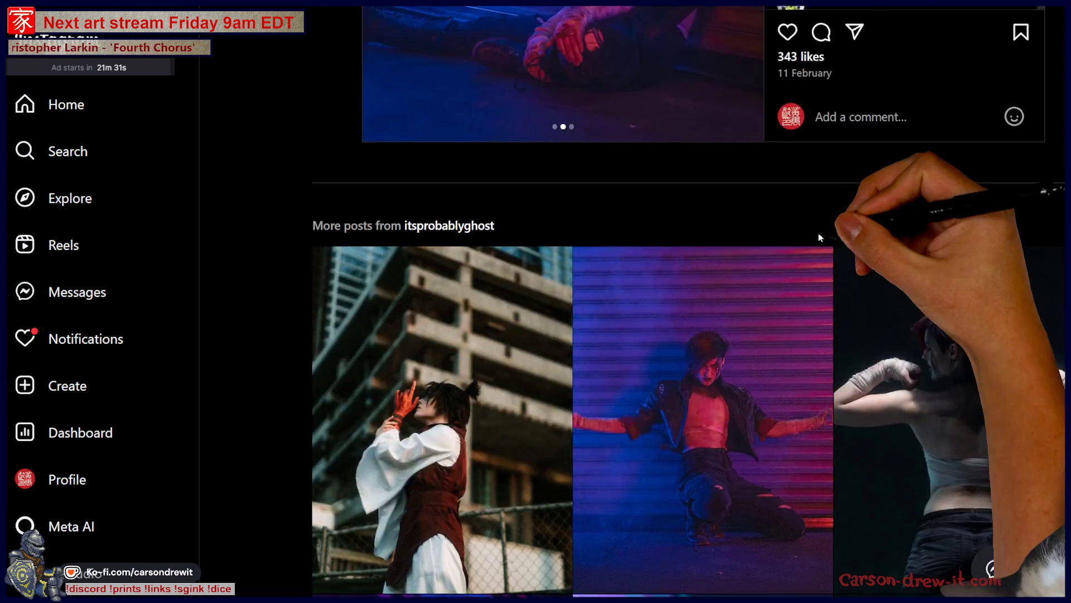
scroll(689, 301, up, 5)
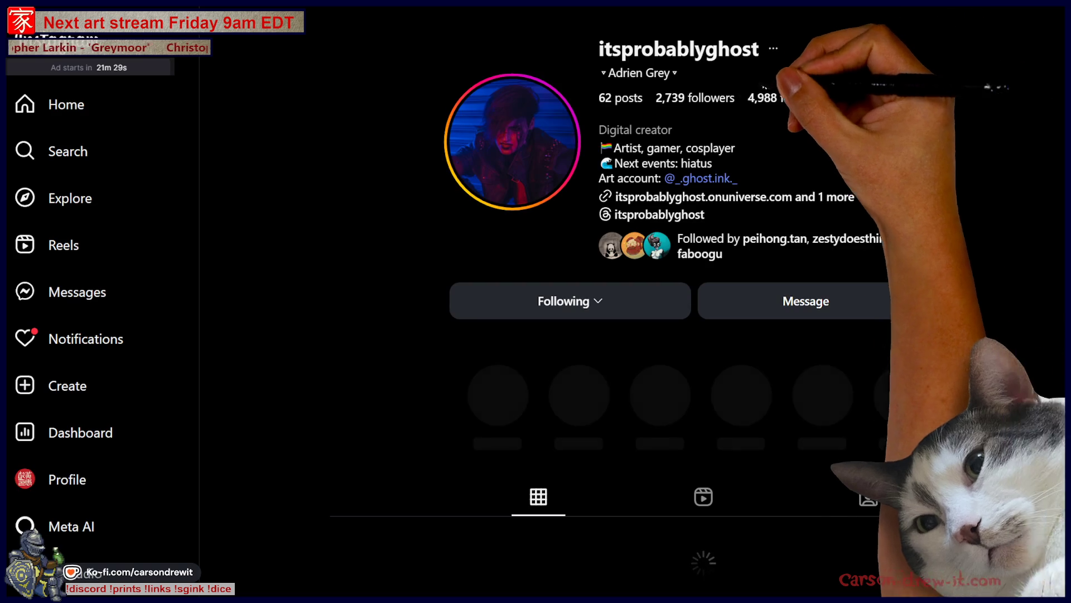
scroll(851, 52, down, 4)
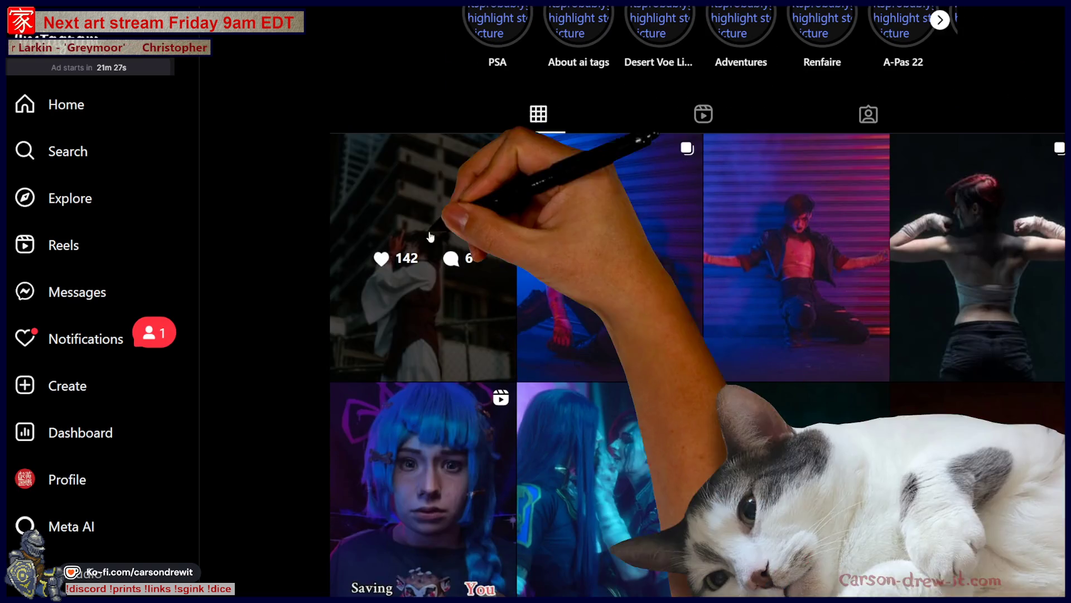
Step: Open the first grid post, shrink the page, close it and open another post full size
click(481, 398)
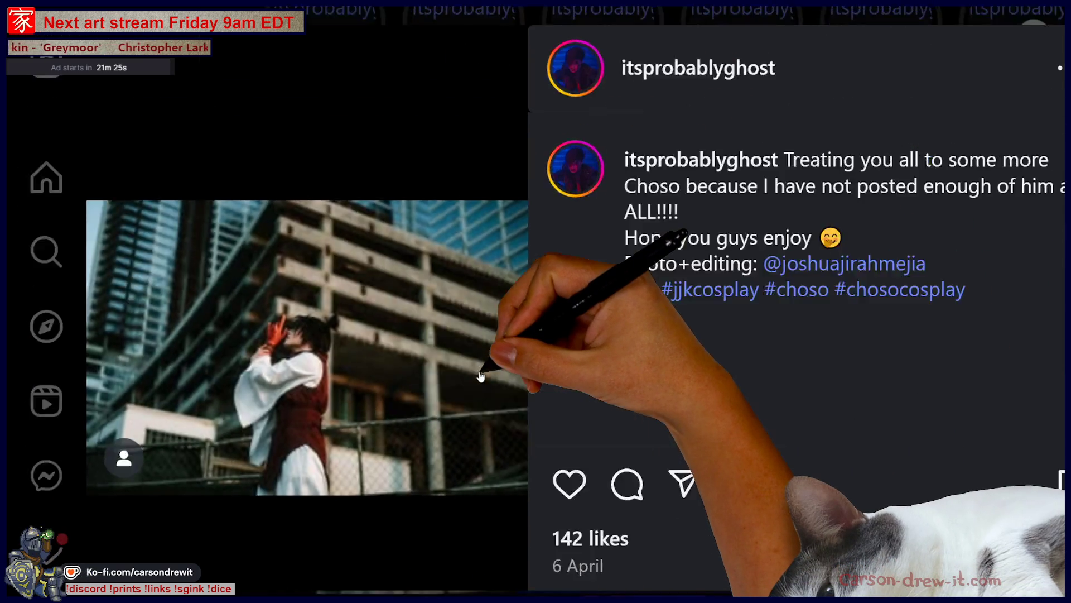
key(ctrl+minus)
key(ctrl+minus)
key(ctrl+minus)
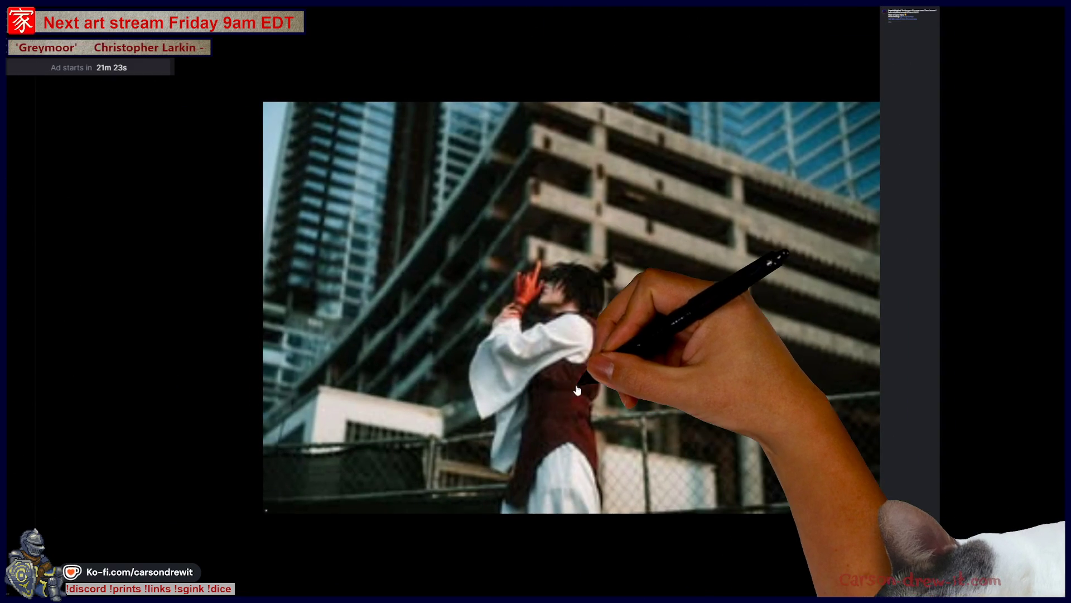
click(1048, 299)
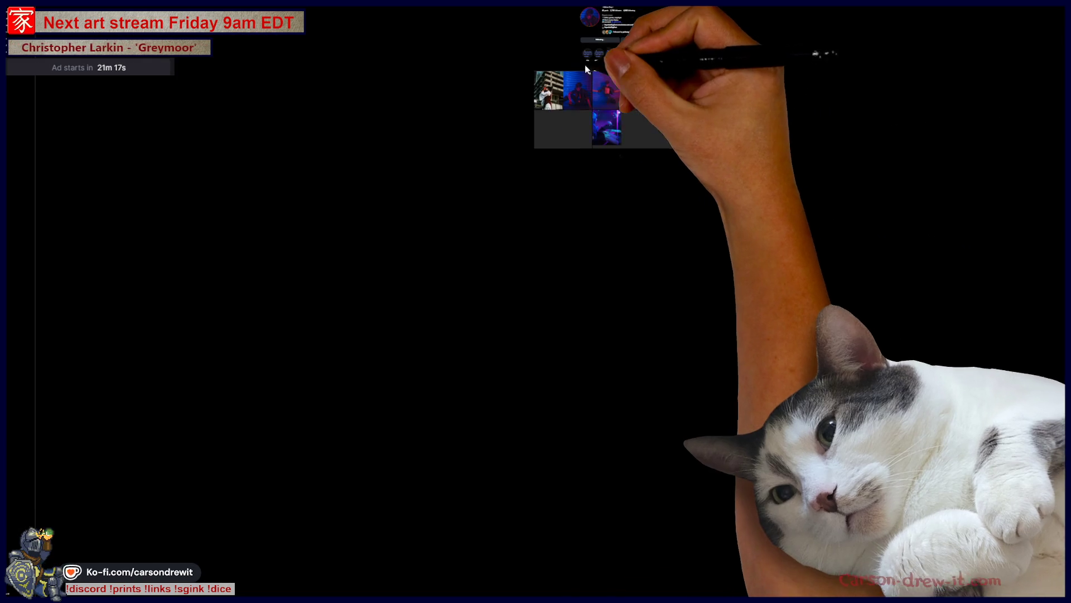
click(582, 75)
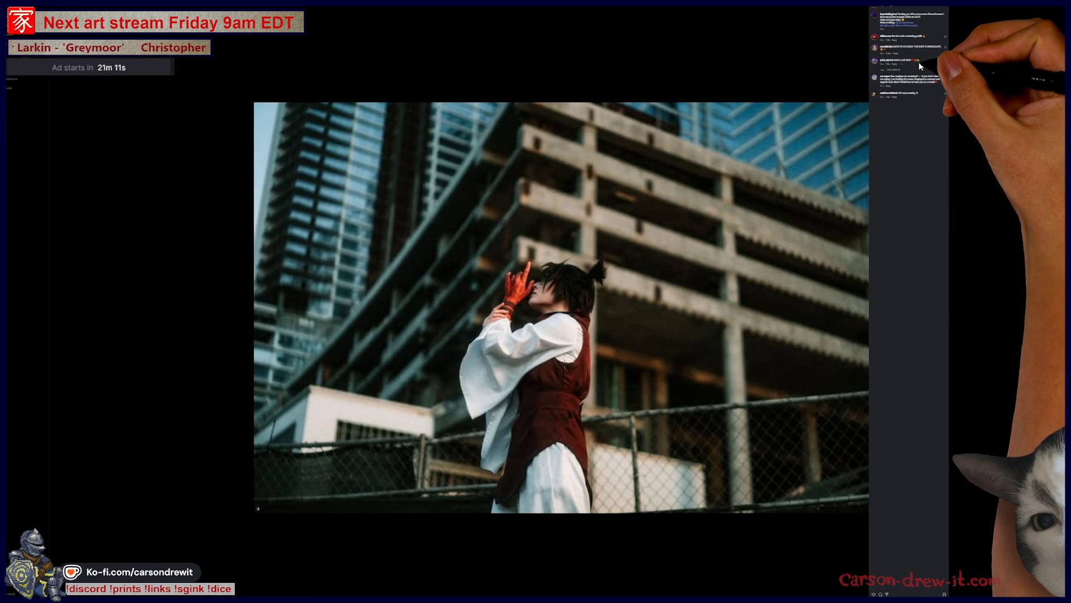
Step: Step through about ten of the profile's cosplay posts one after another
key(Right)
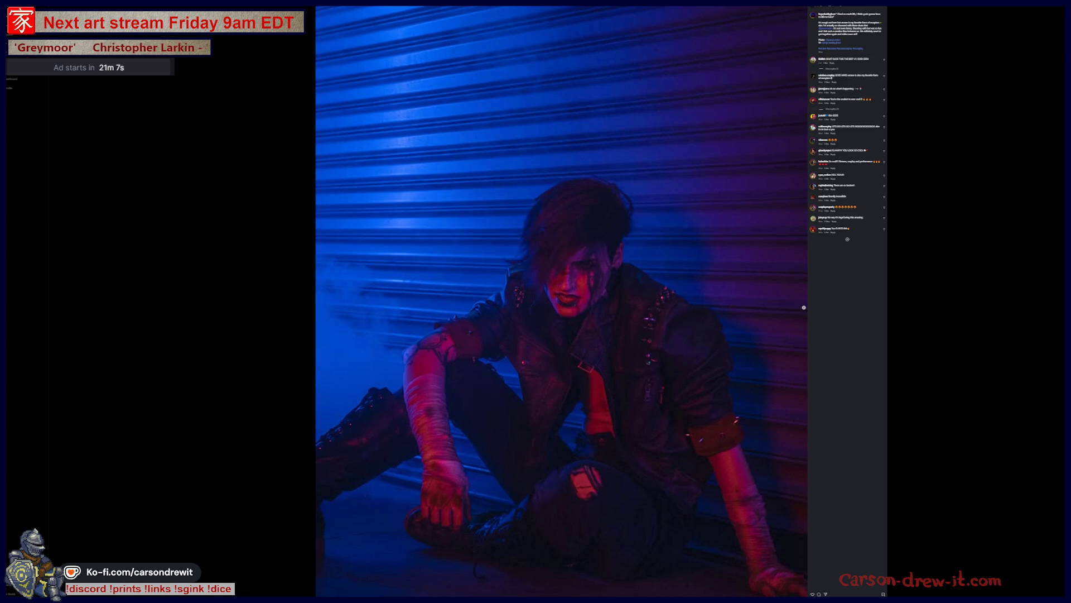
key(Right)
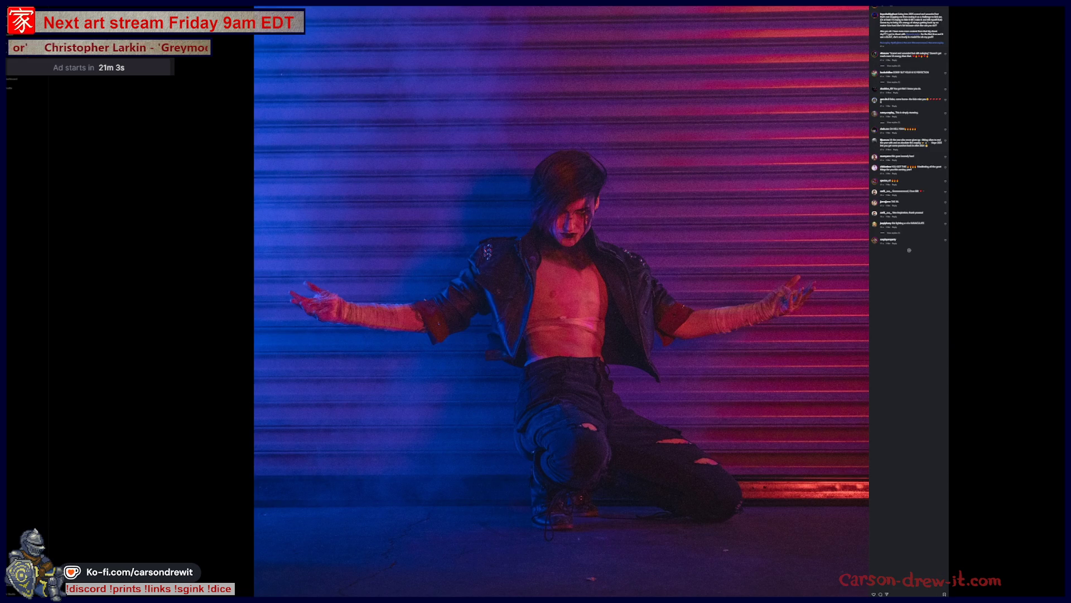
key(Right)
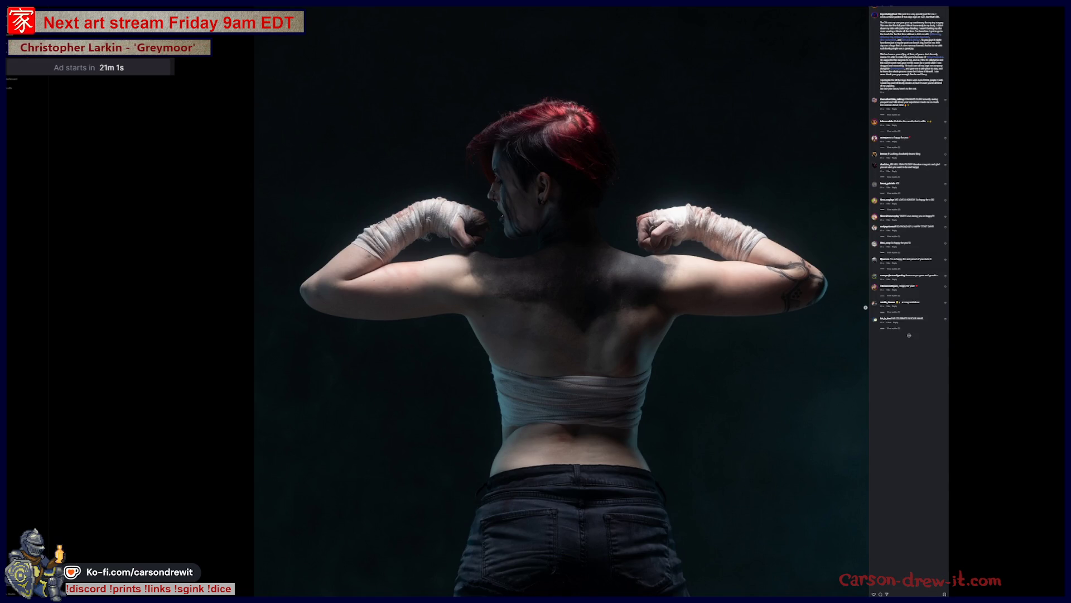
key(Right)
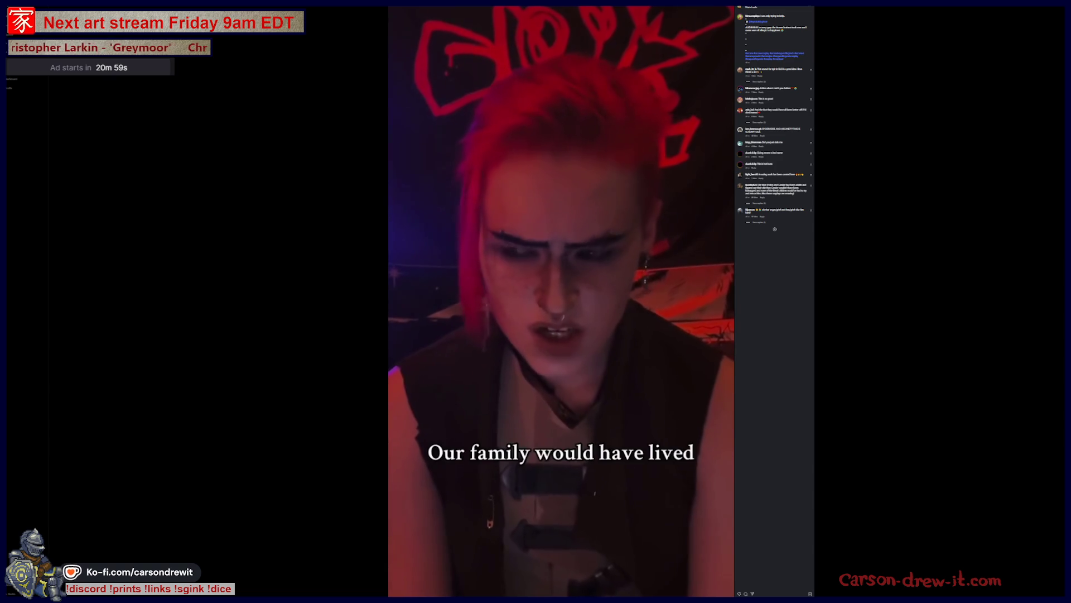
key(Right)
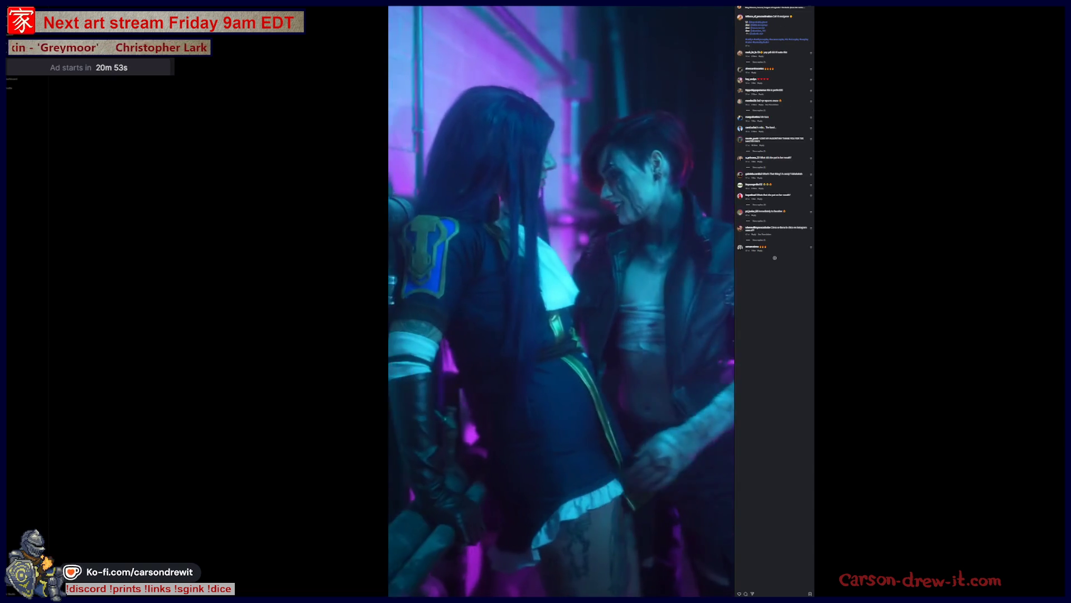
key(Right)
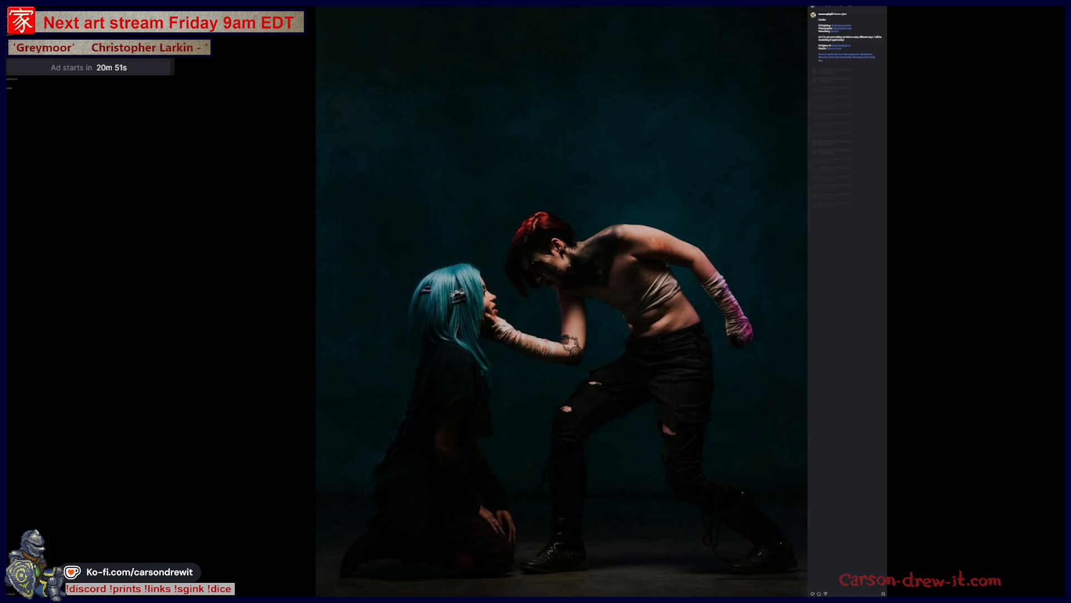
key(Right)
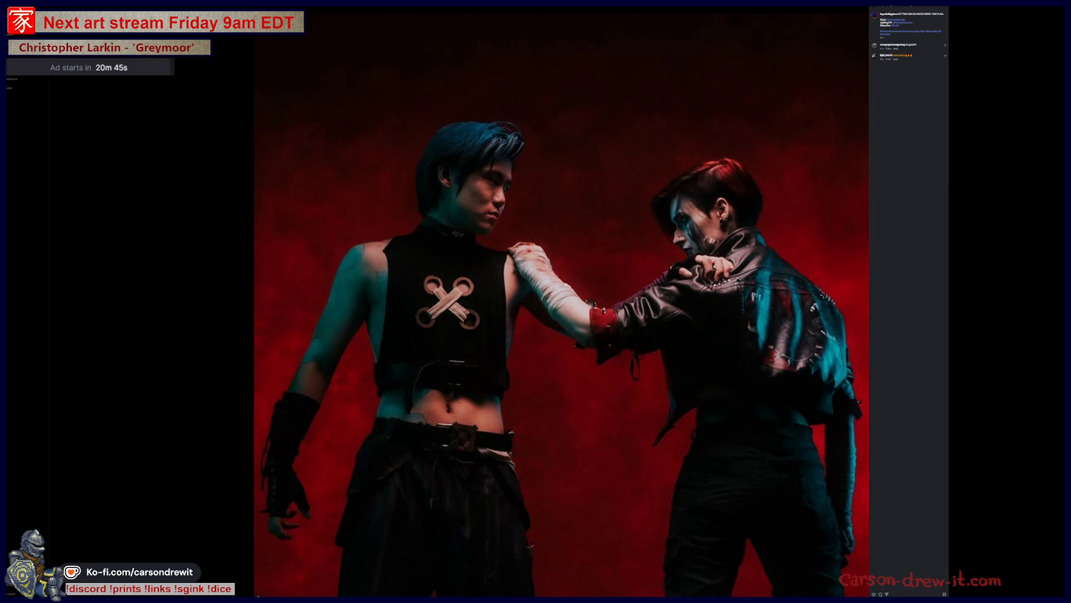
key(Right)
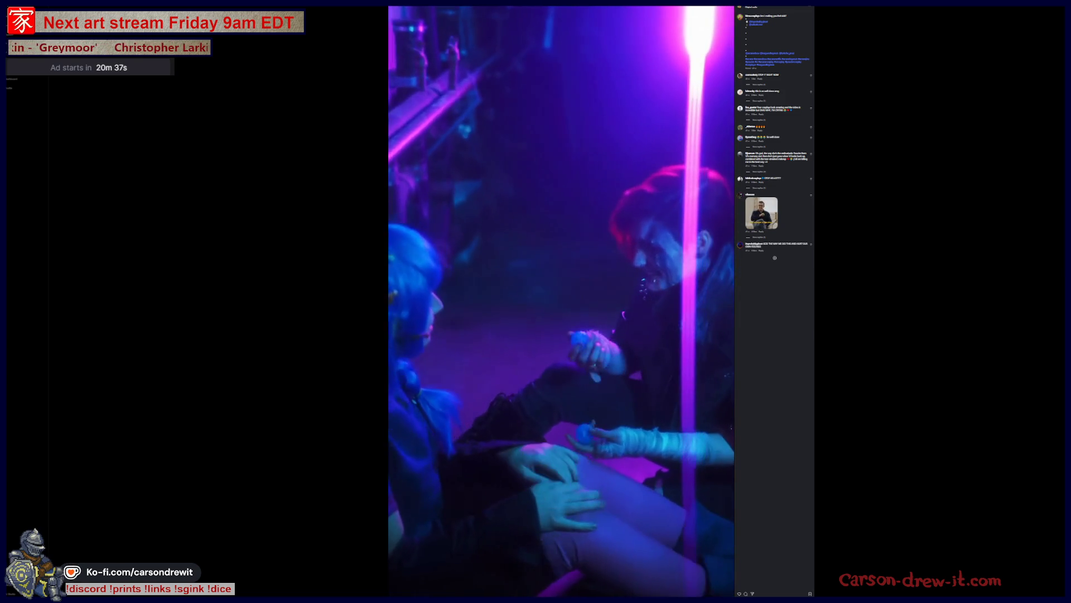
key(Down)
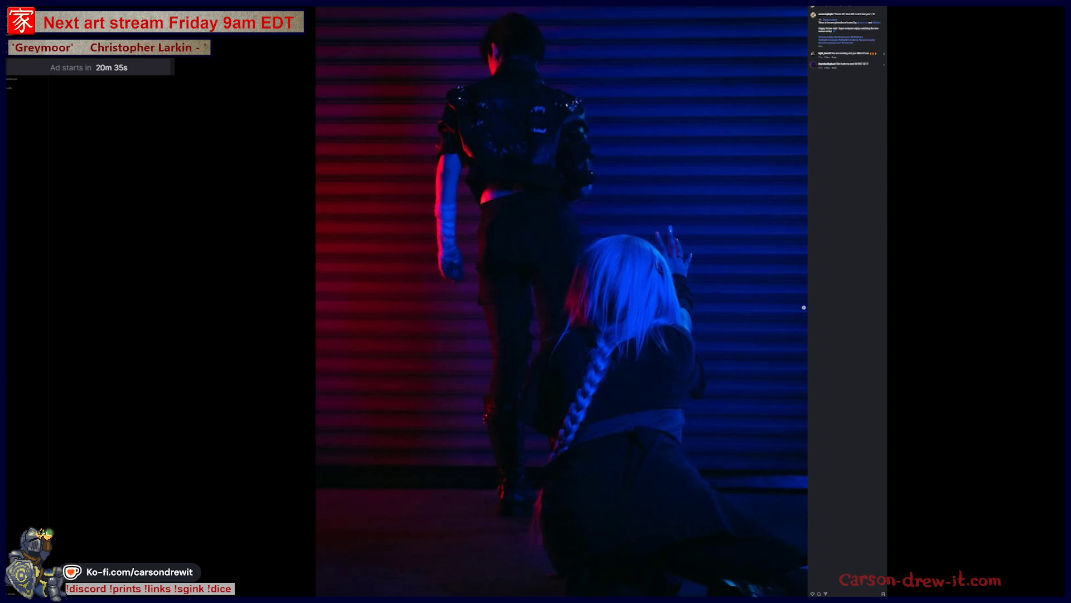
scroll(804, 307, down, 1)
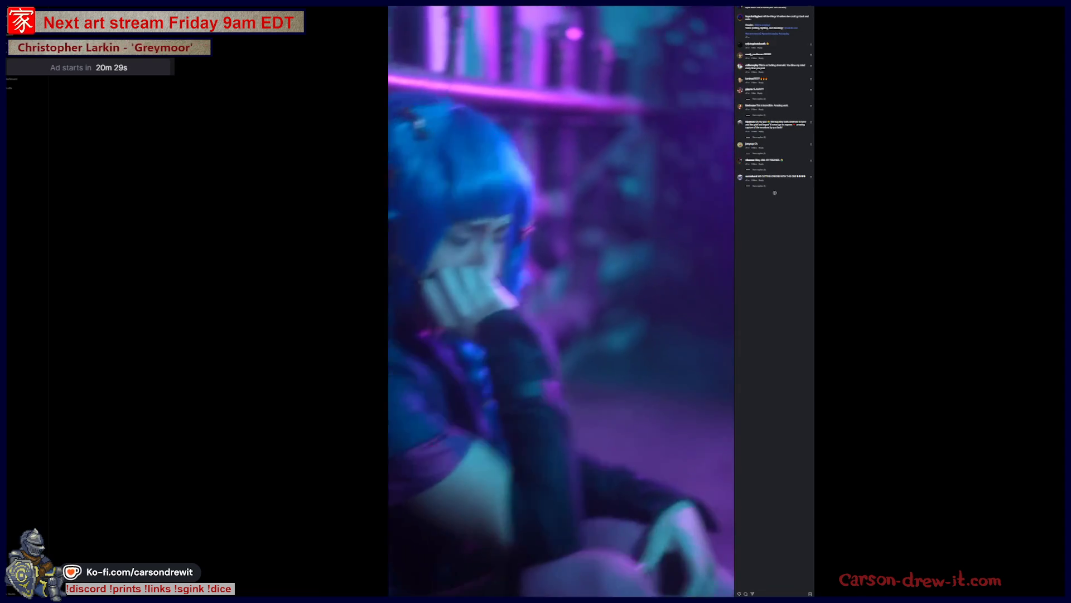
key(Down)
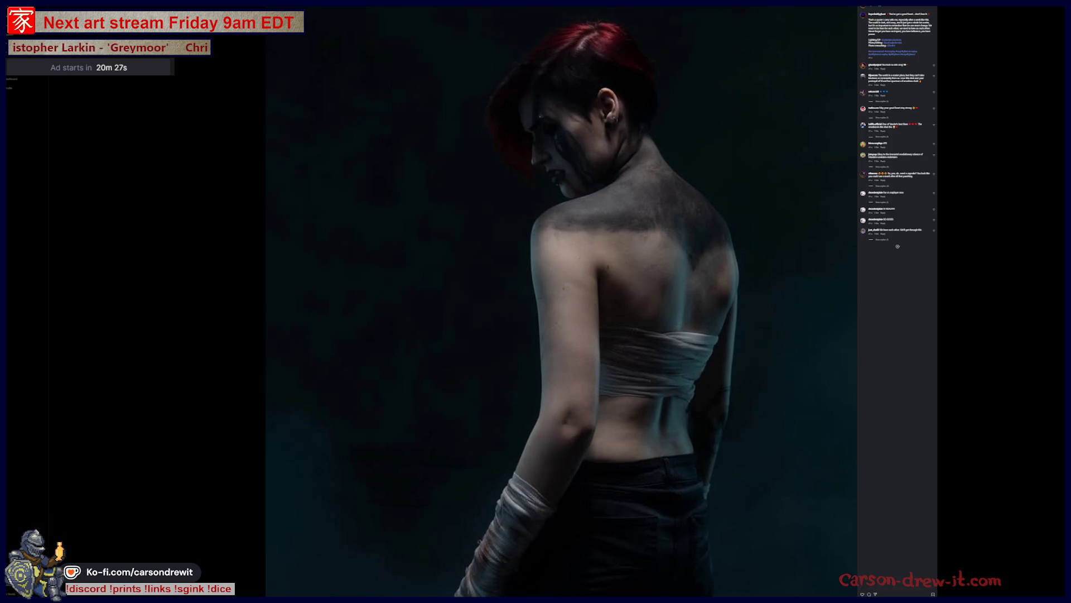
Step: Advance through six more posts, then close the viewer back to the photo grid
key(Down)
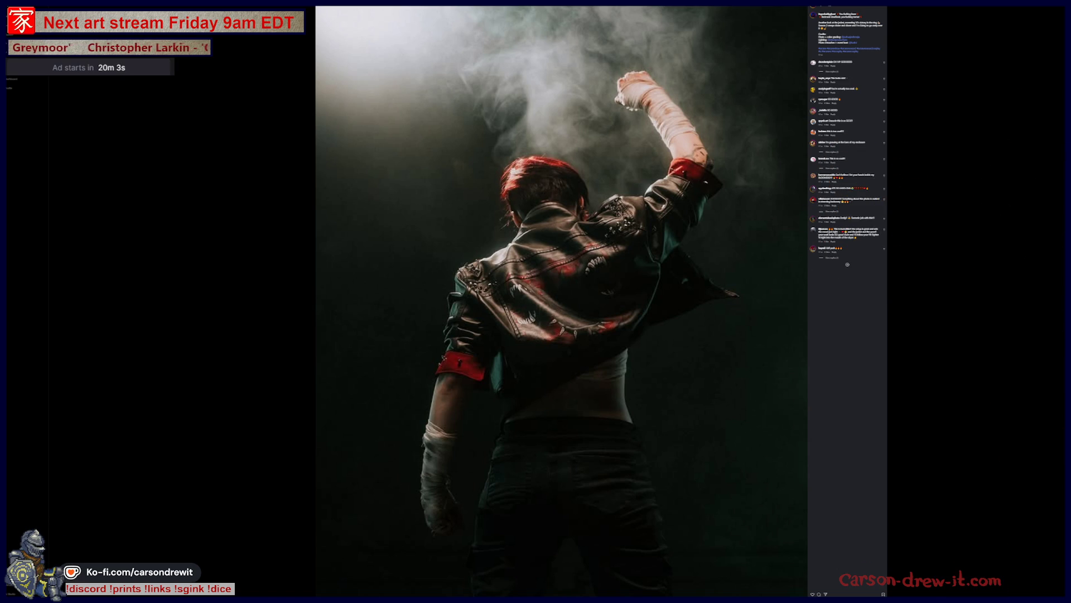
click(804, 308)
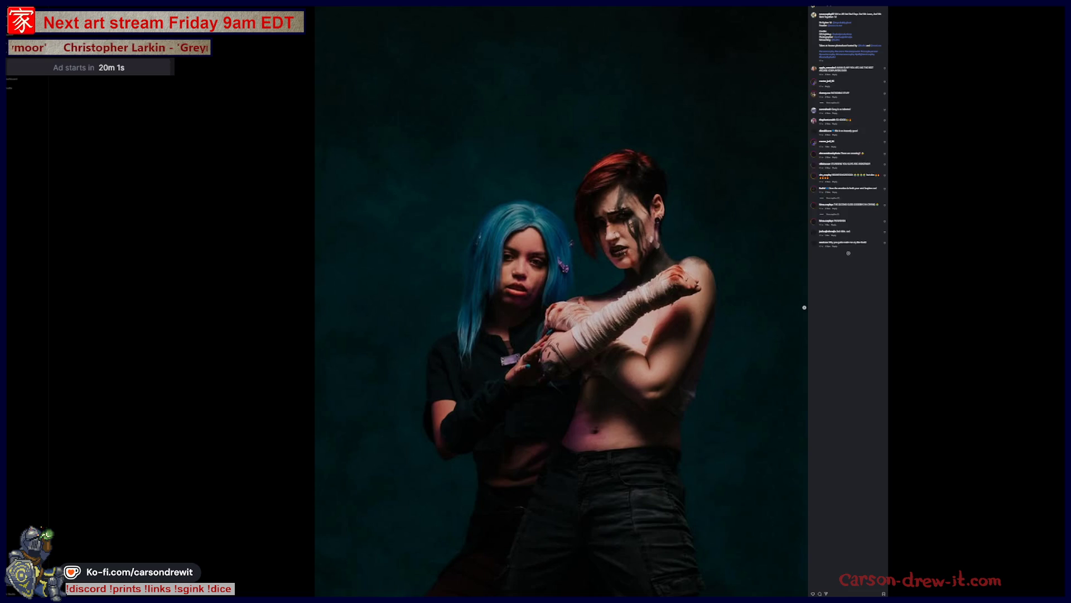
click(805, 308)
key(Right)
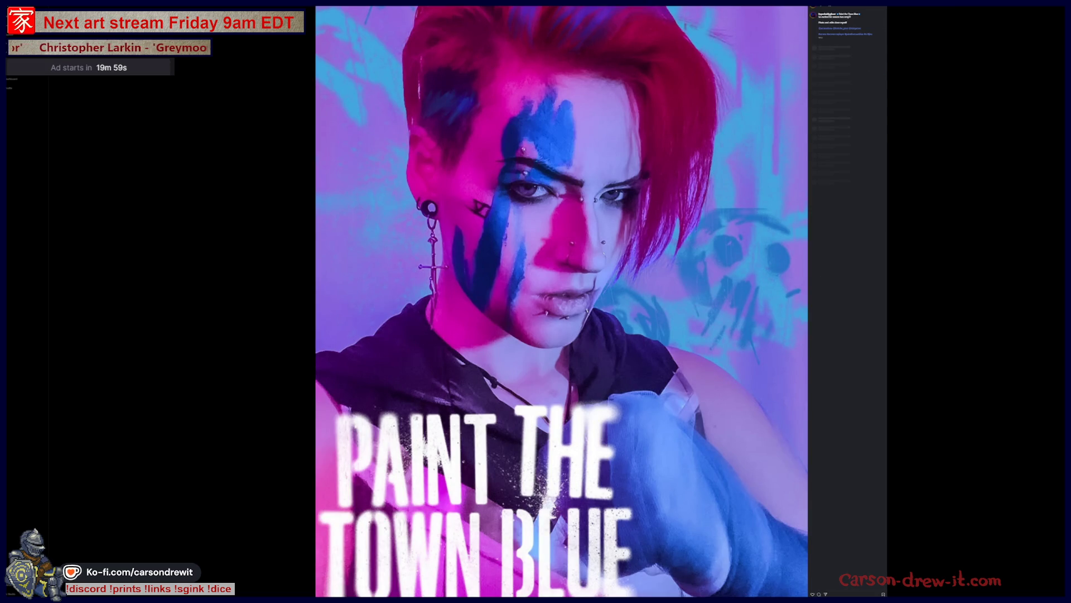
key(Right)
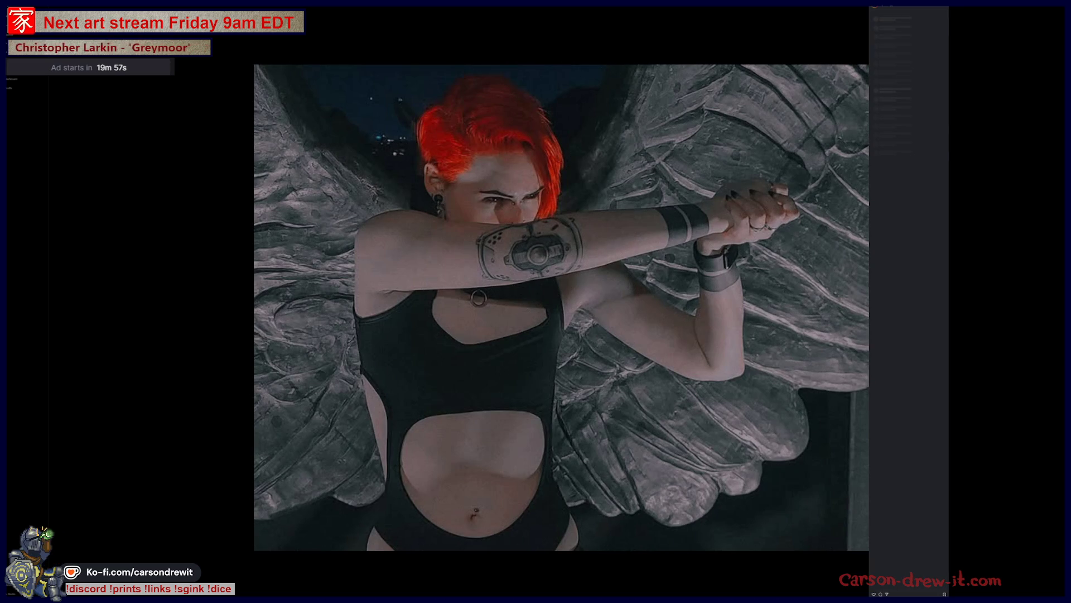
key(Right)
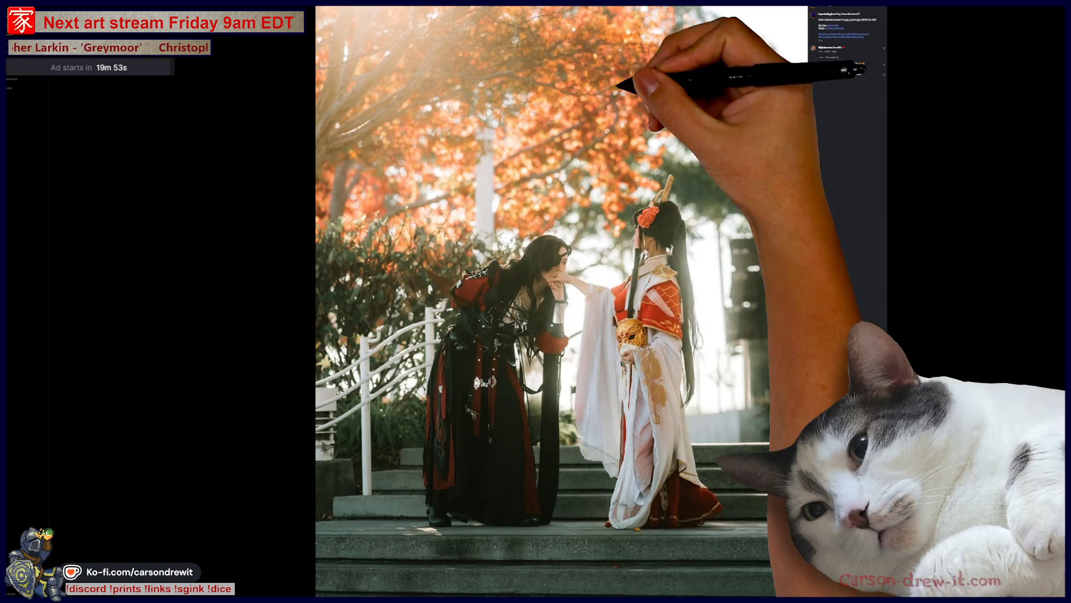
key(Escape)
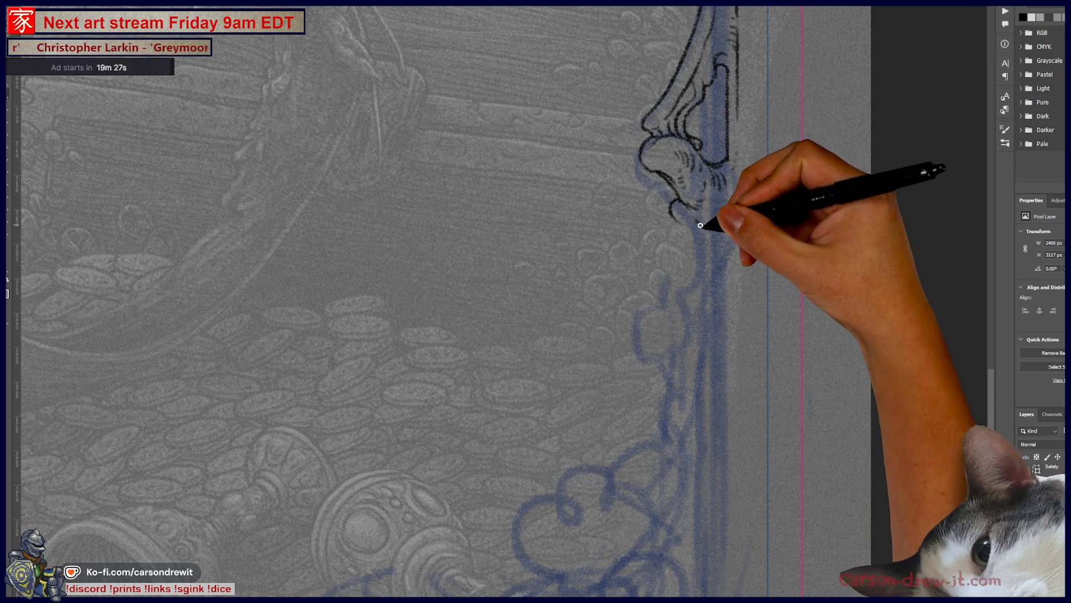
Step: Ink the vine outline and extend the black line down the carved border edge
mouse_move(698, 224)
mouse_down()
mouse_move(713, 216)
mouse_move(719, 243)
mouse_up()
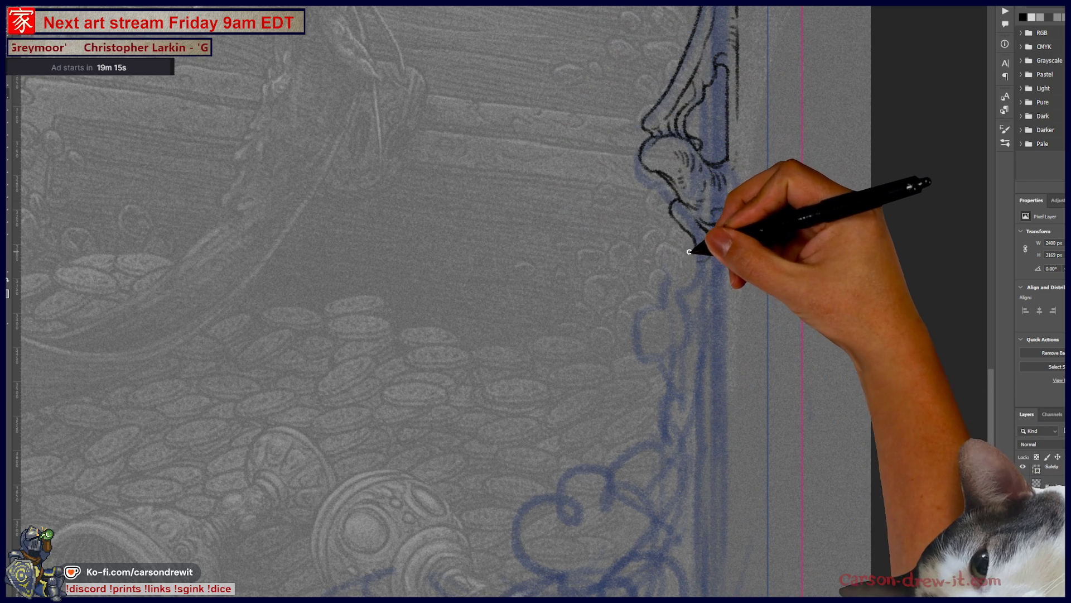
mouse_move(685, 254)
mouse_down()
mouse_move(672, 292)
mouse_move(649, 313)
mouse_move(650, 359)
mouse_up()
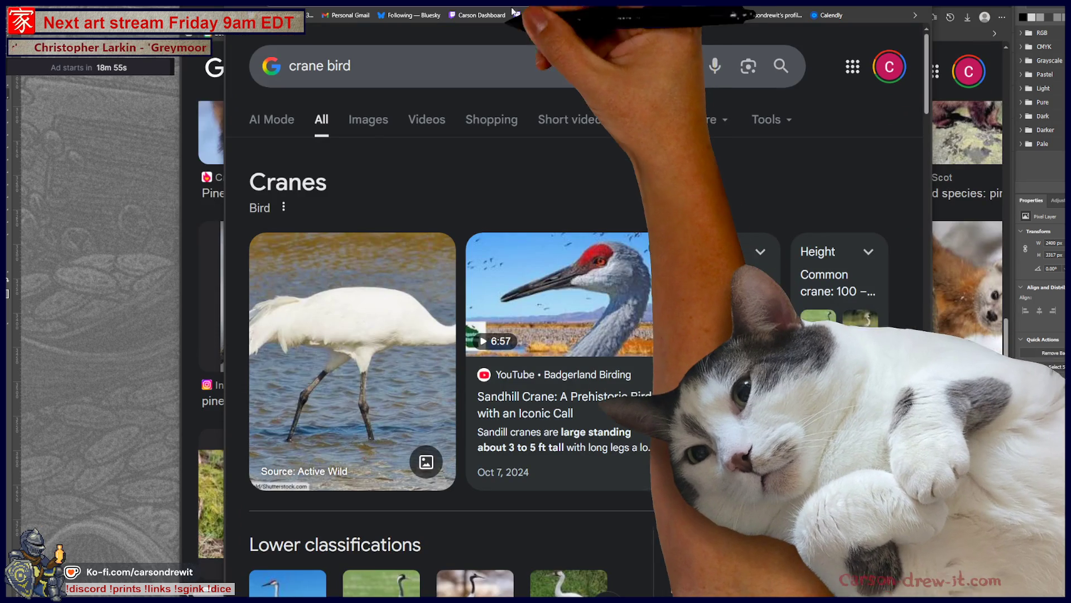
Step: Switch to image results for crane bird and preview The Graceful Crane photo
click(369, 119)
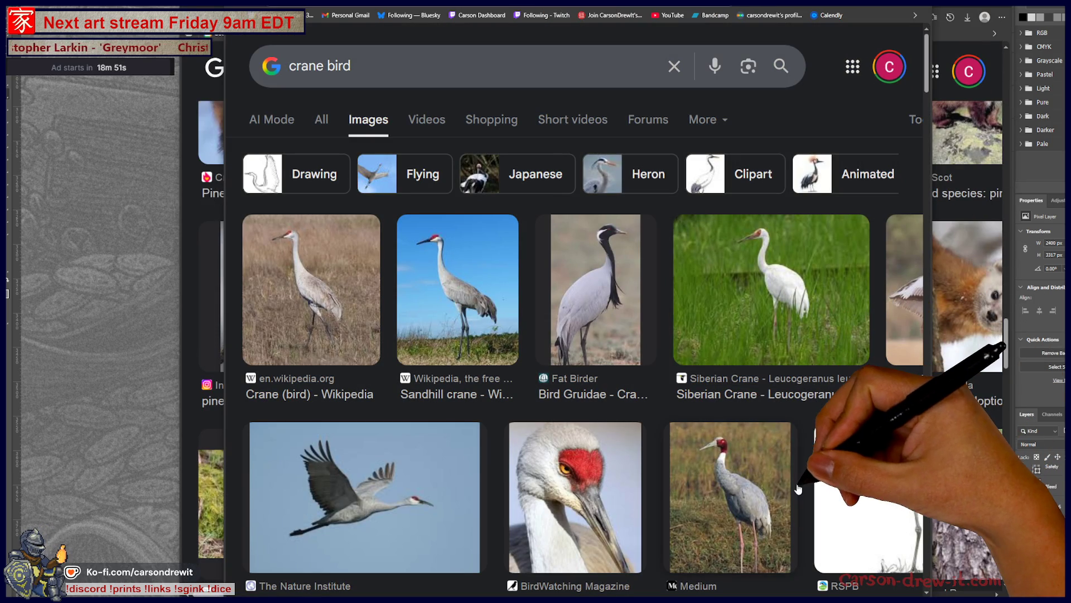
scroll(860, 495, down, 2)
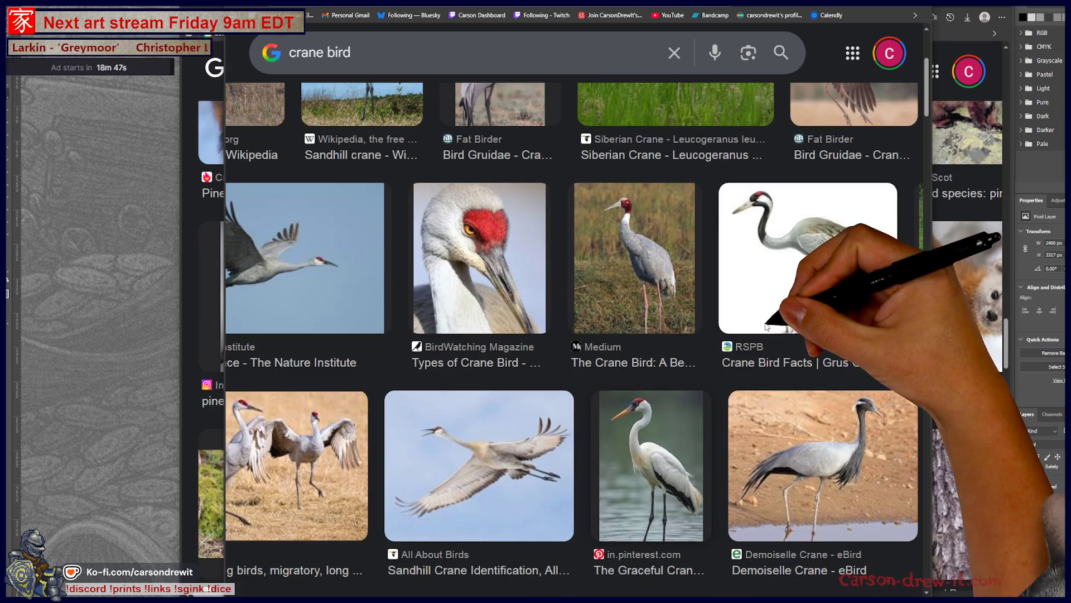
click(651, 465)
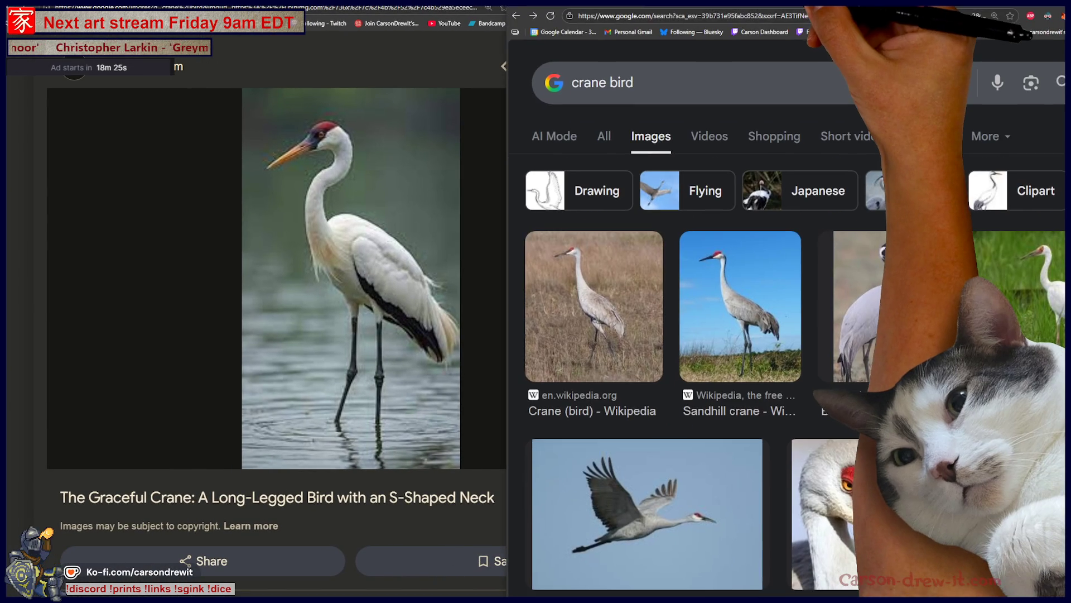
Step: Search images for heron bird and open the Grey heron Wikipedia photo larger
click(653, 83)
click(511, 83)
text(hero)
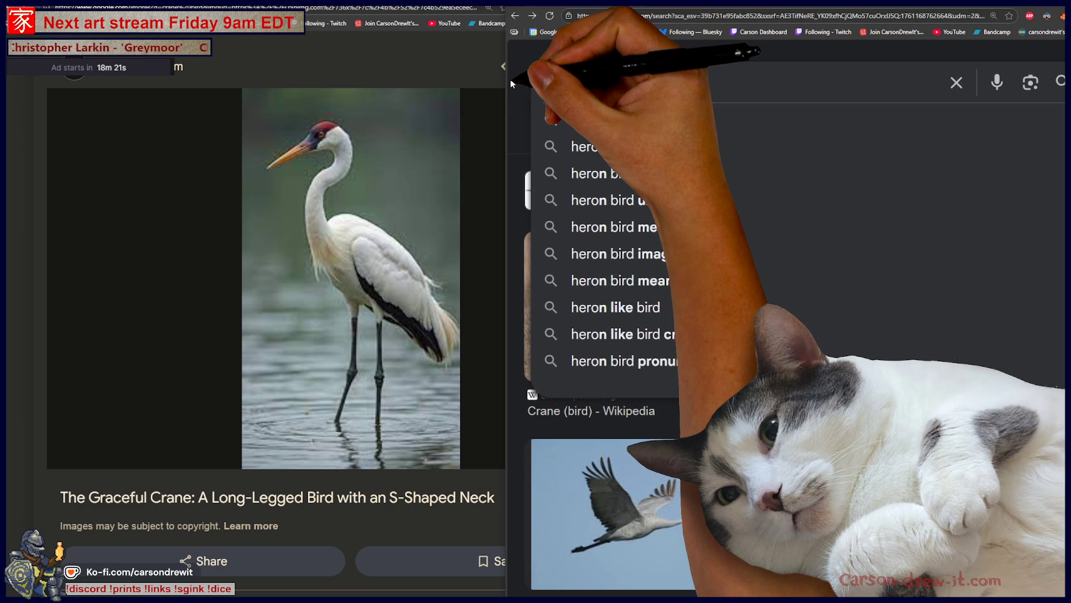
key(Return)
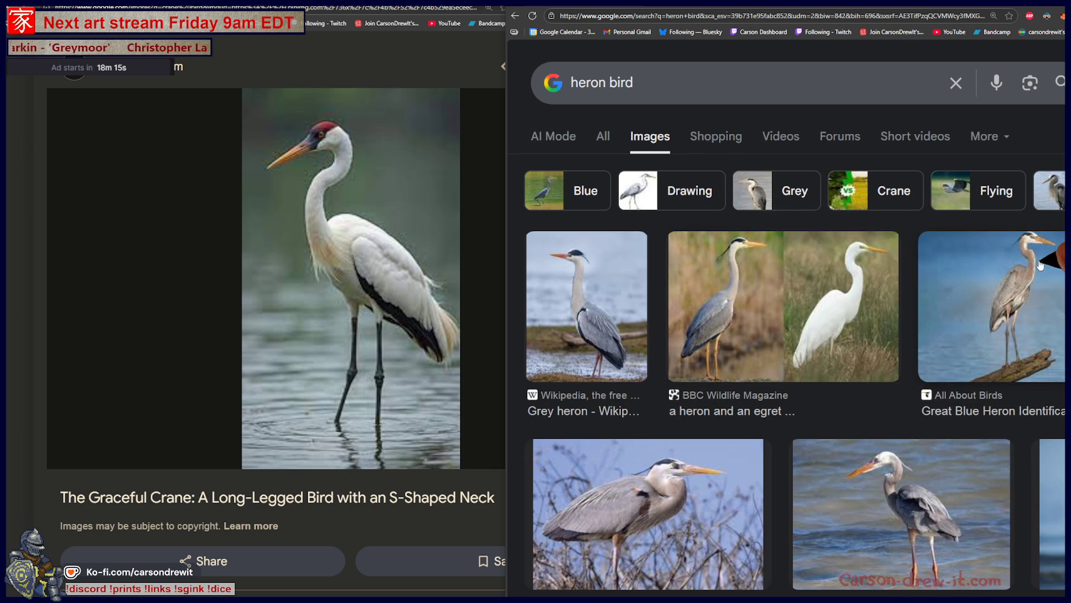
scroll(1013, 207, down, 2)
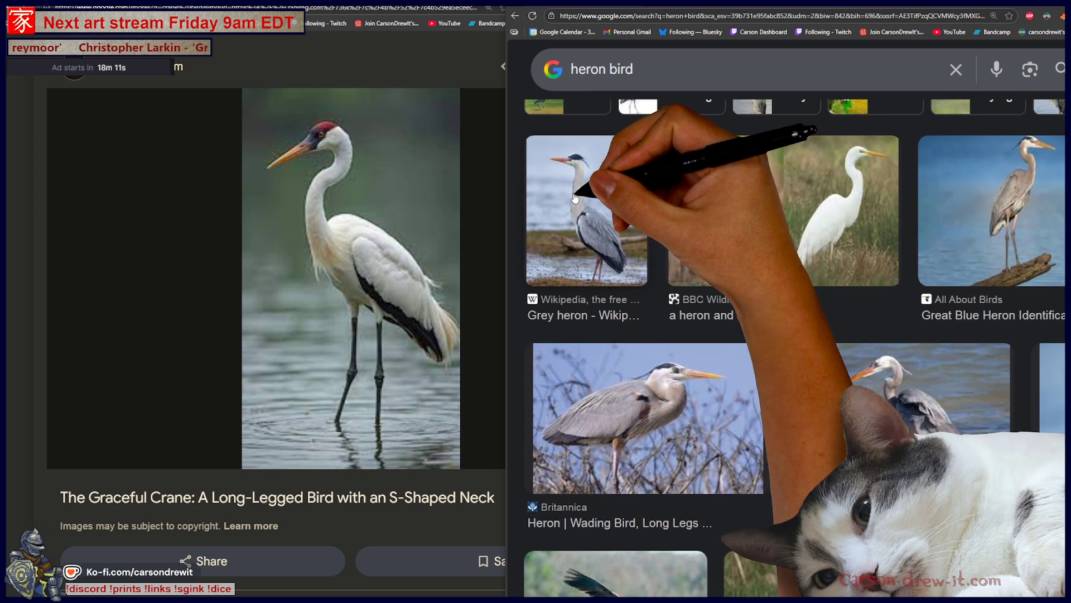
click(575, 198)
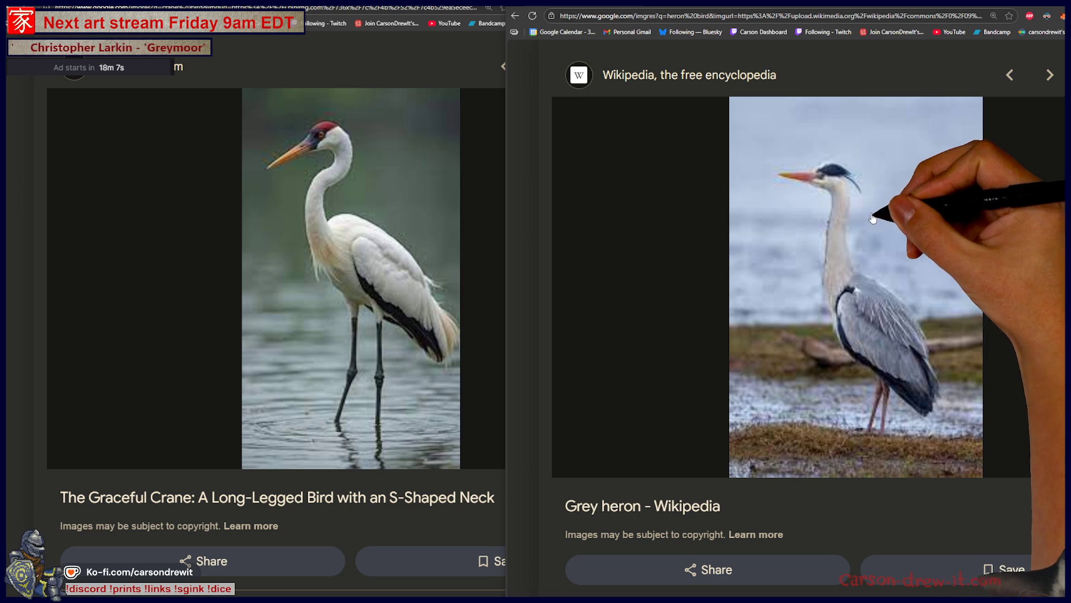
scroll(867, 235, down, 3)
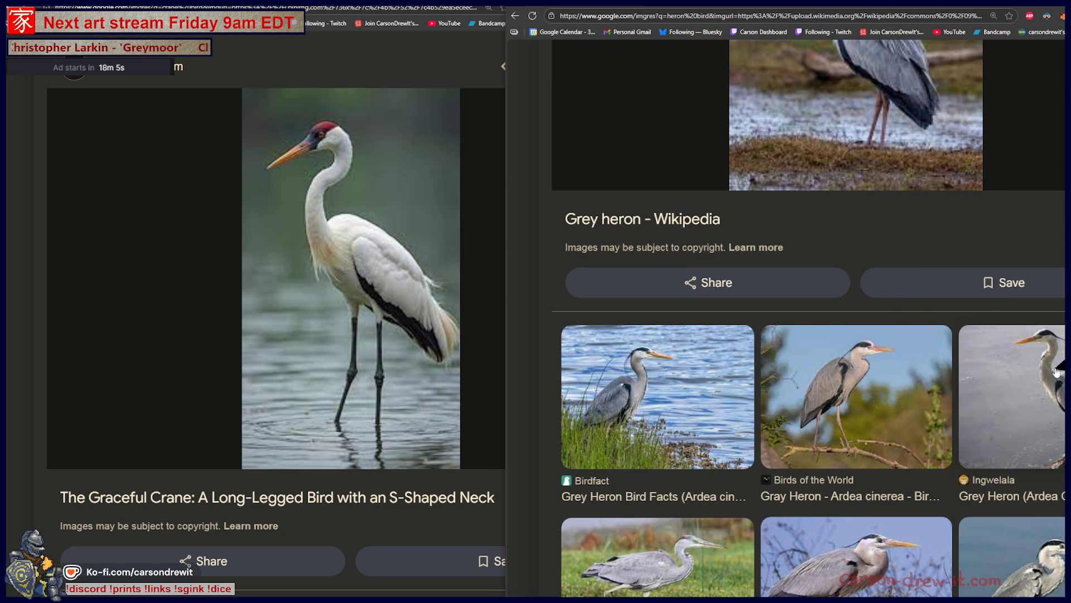
scroll(1059, 352, down, 2)
scroll(914, 266, down, 2)
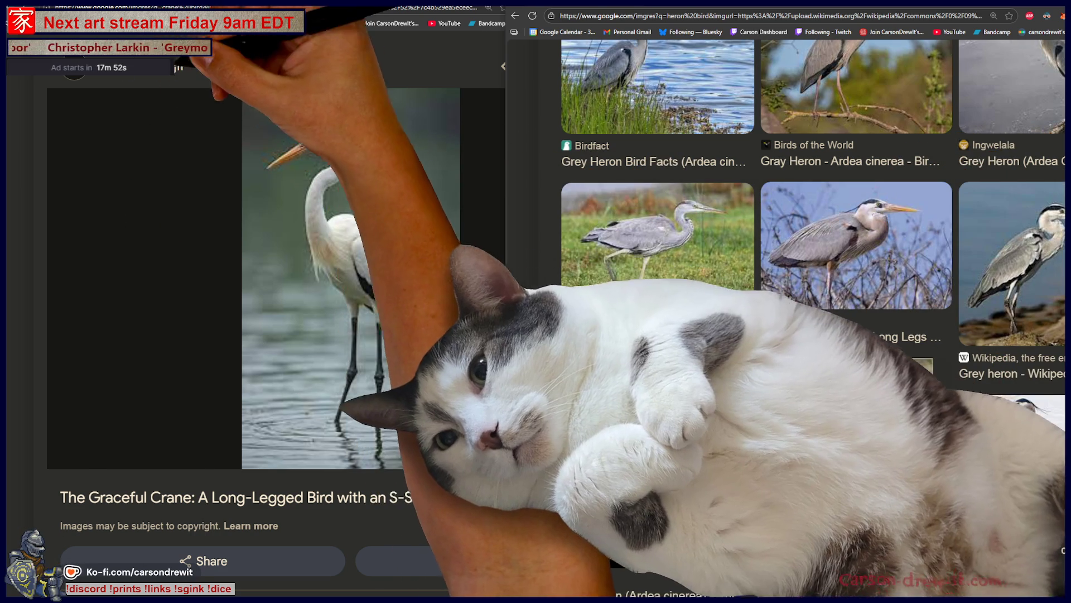
Step: Close the Graceful Crane preview, open Types of Crane Birds and load more related crane images
click(335, 293)
key(Escape)
scroll(529, 319, down, 5)
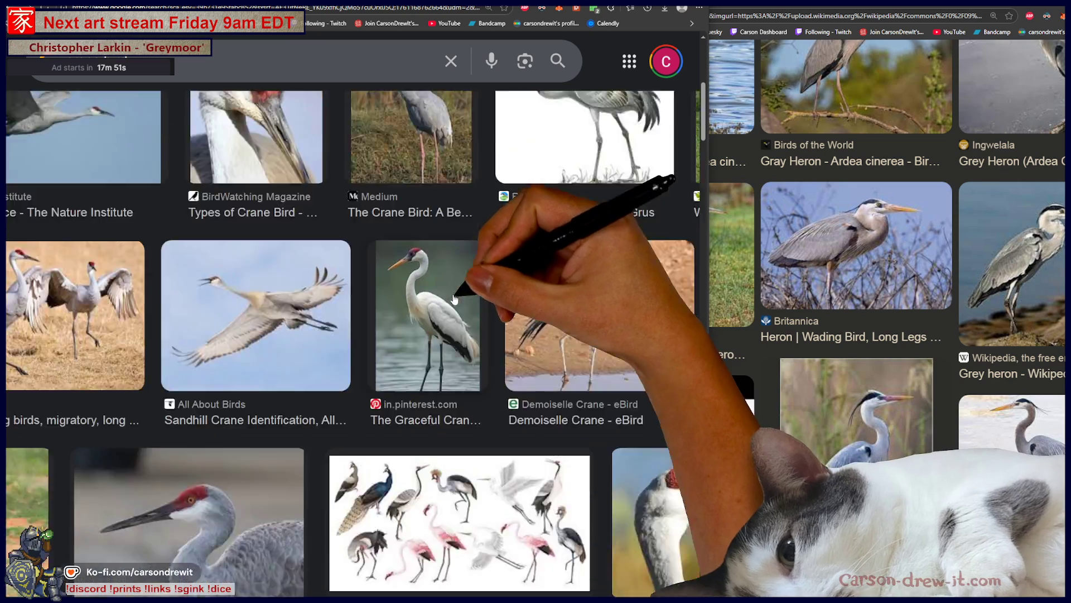
scroll(529, 318, up, 1)
scroll(524, 318, down, 2)
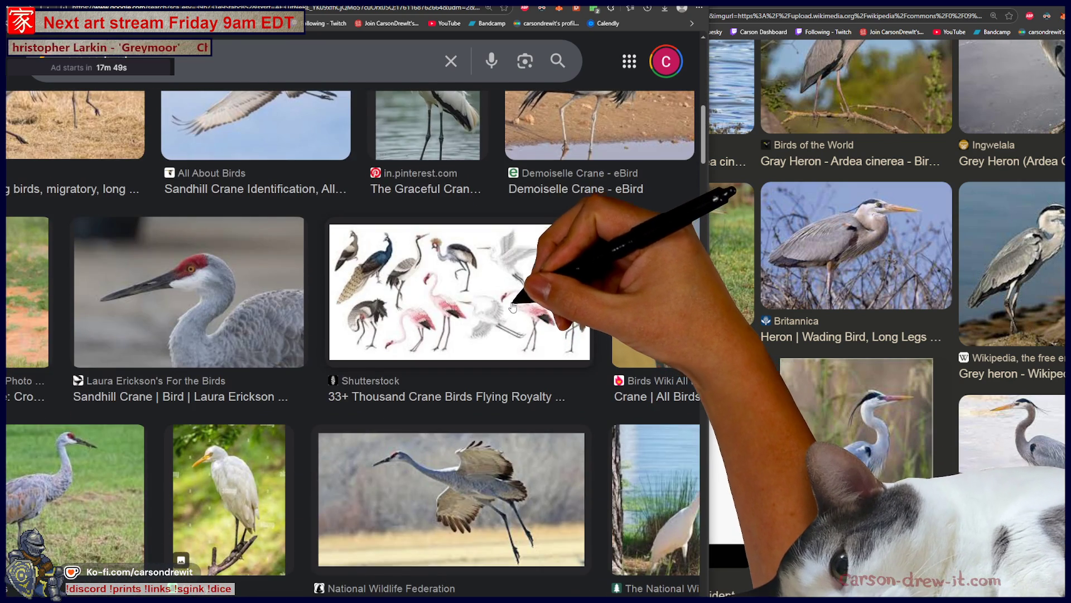
scroll(513, 308, down, 3)
scroll(511, 311, down, 3)
scroll(508, 314, down, 2)
click(284, 233)
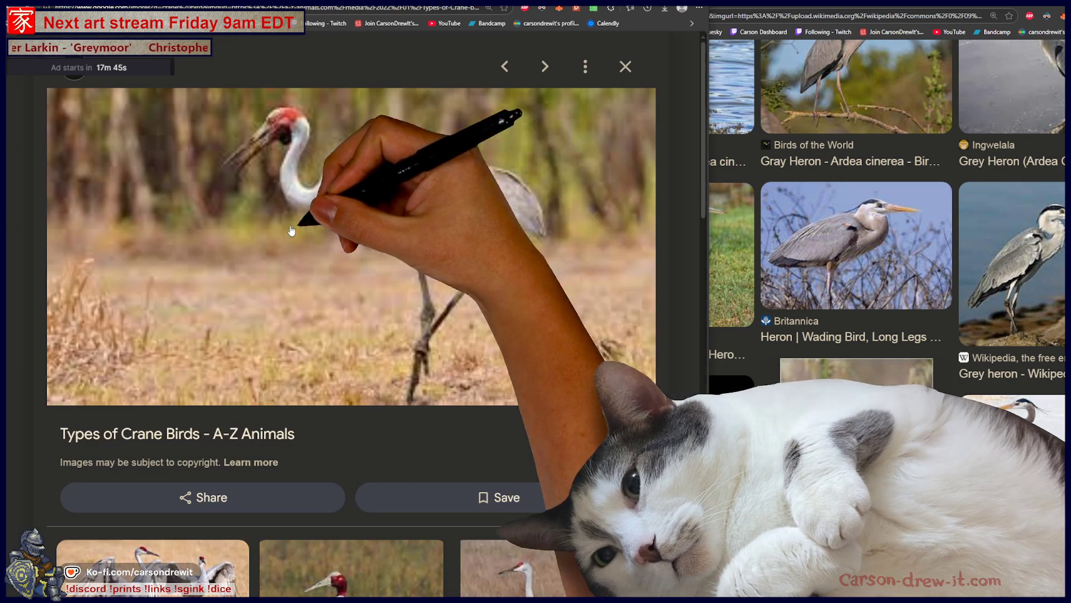
scroll(362, 225, down, 2)
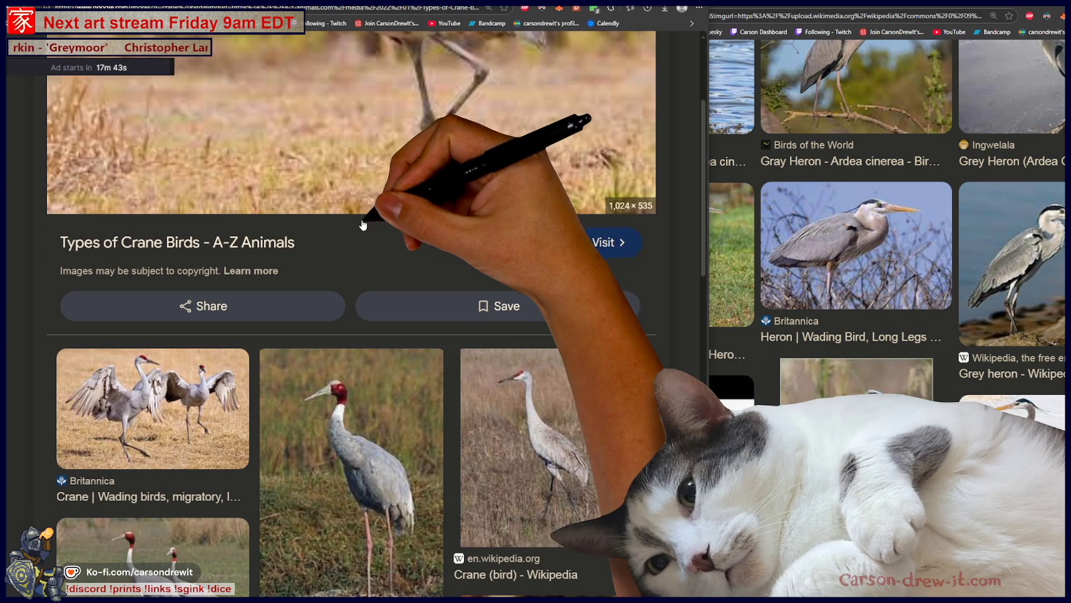
scroll(445, 325, down, 3)
scroll(444, 325, down, 2)
scroll(439, 327, down, 2)
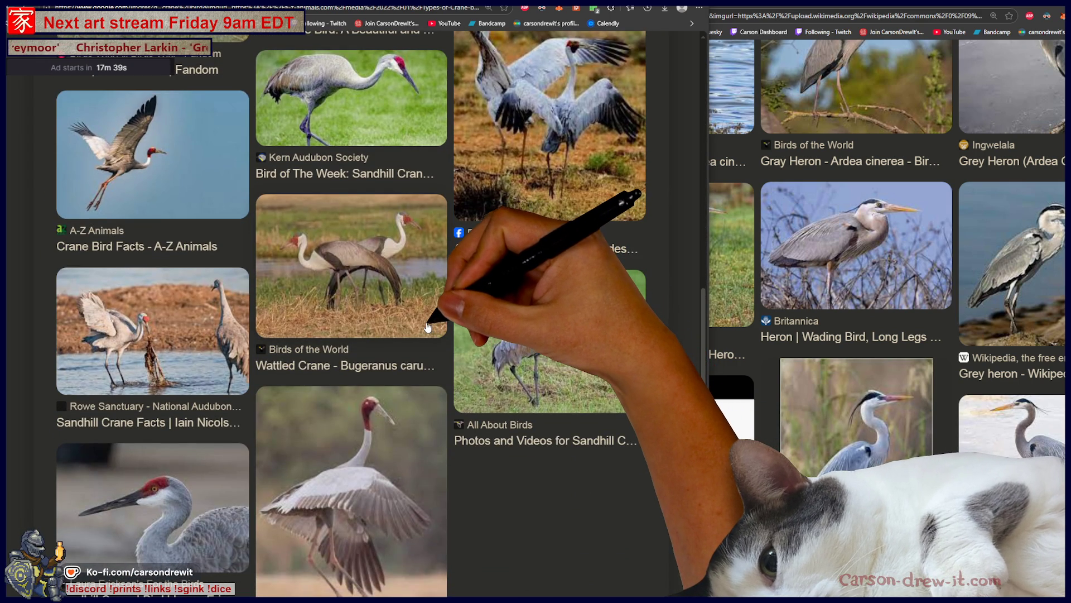
scroll(426, 325, down, 1)
scroll(423, 322, down, 3)
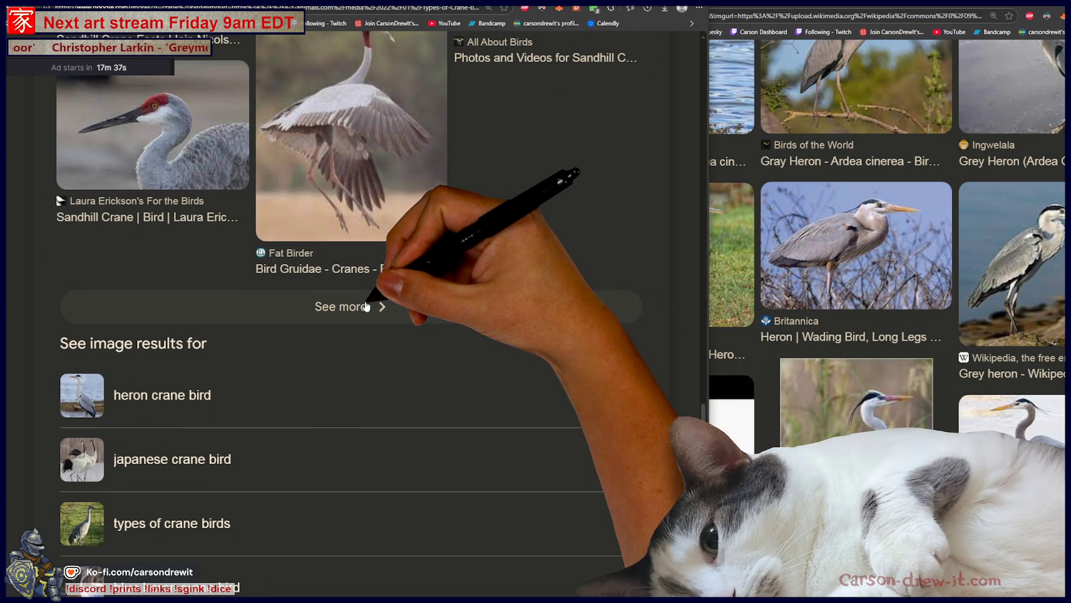
click(419, 312)
scroll(444, 322, down, 1)
scroll(472, 330, down, 1)
scroll(472, 331, down, 1)
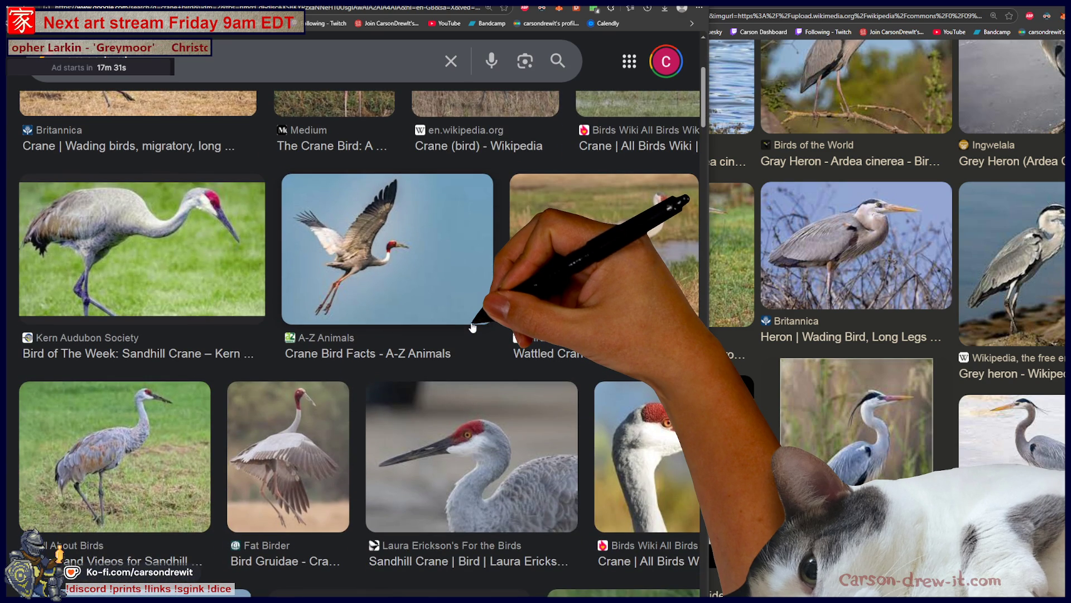
scroll(469, 331, up, 3)
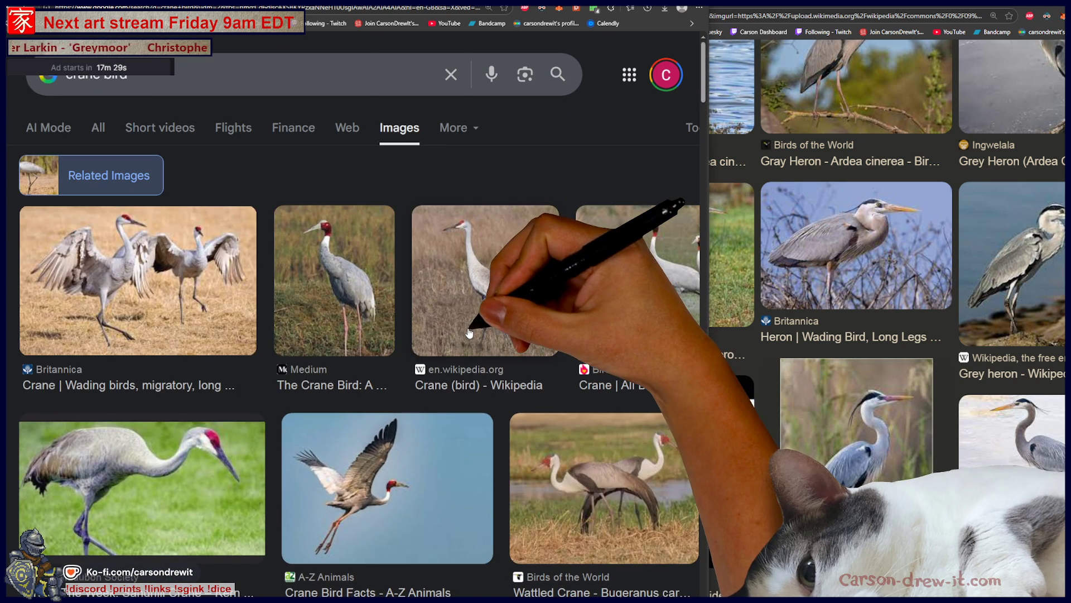
Step: Enlarge the flying Crane Bird Facts photo, glance at Instagram, then close the preview
click(396, 512)
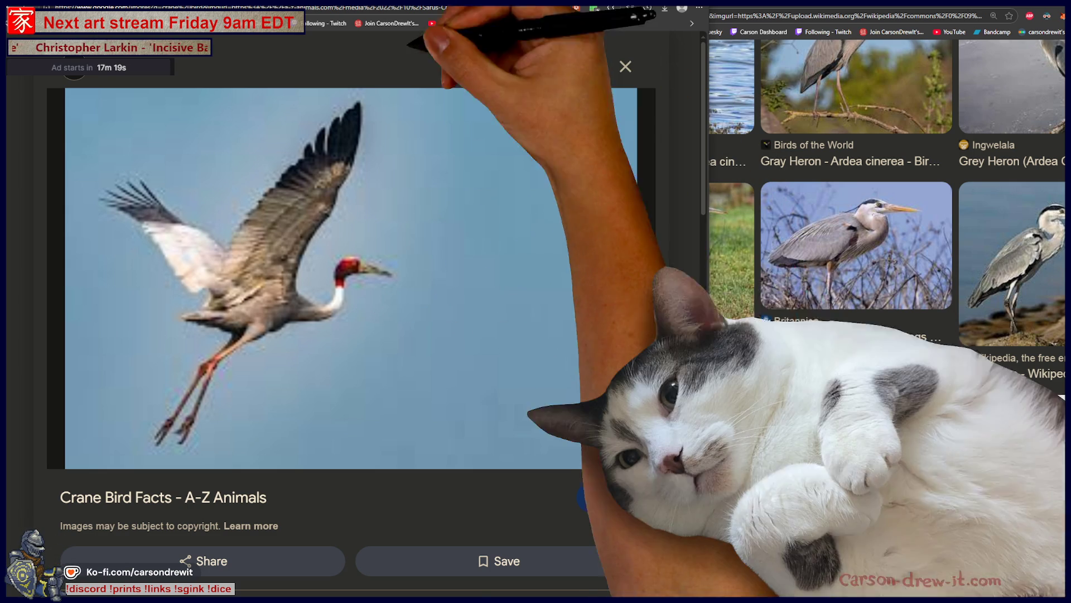
key(ctrl+Tab)
key(ctrl+shift+Tab)
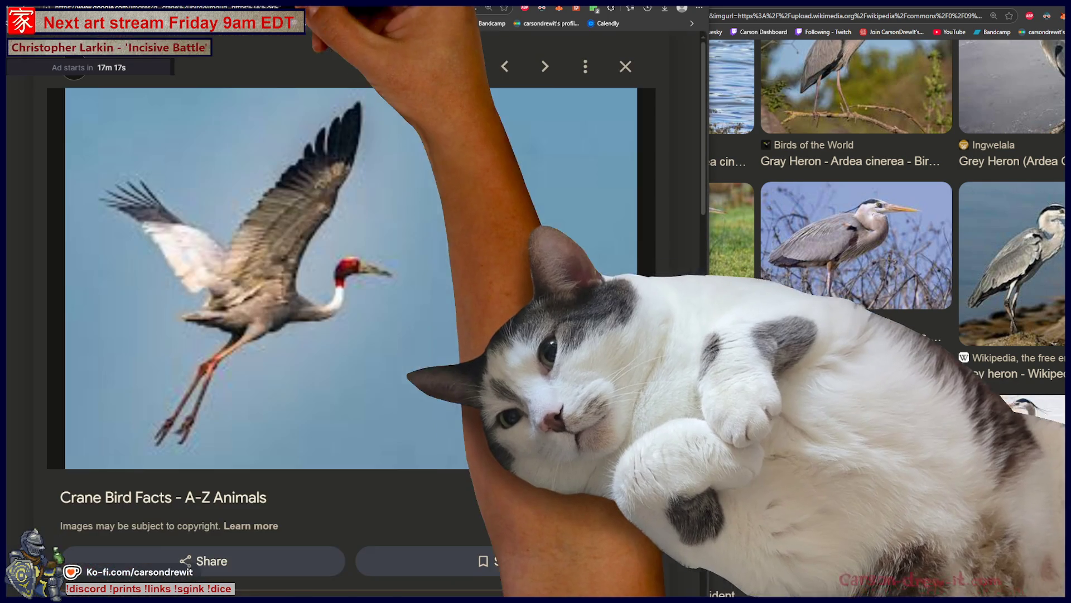
key(Escape)
scroll(572, 361, down, 5)
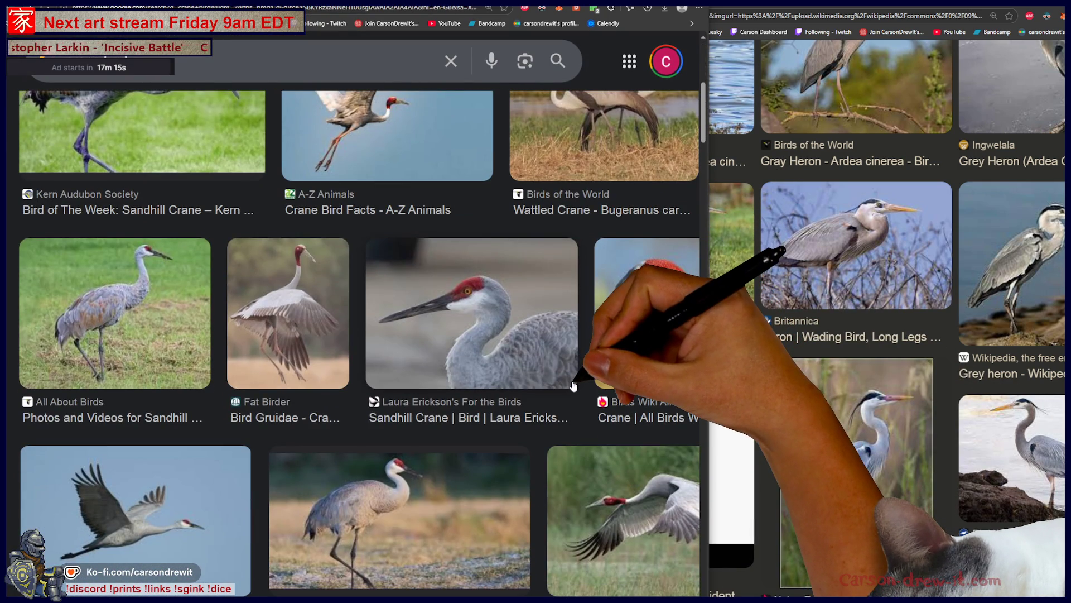
scroll(572, 385, down, 3)
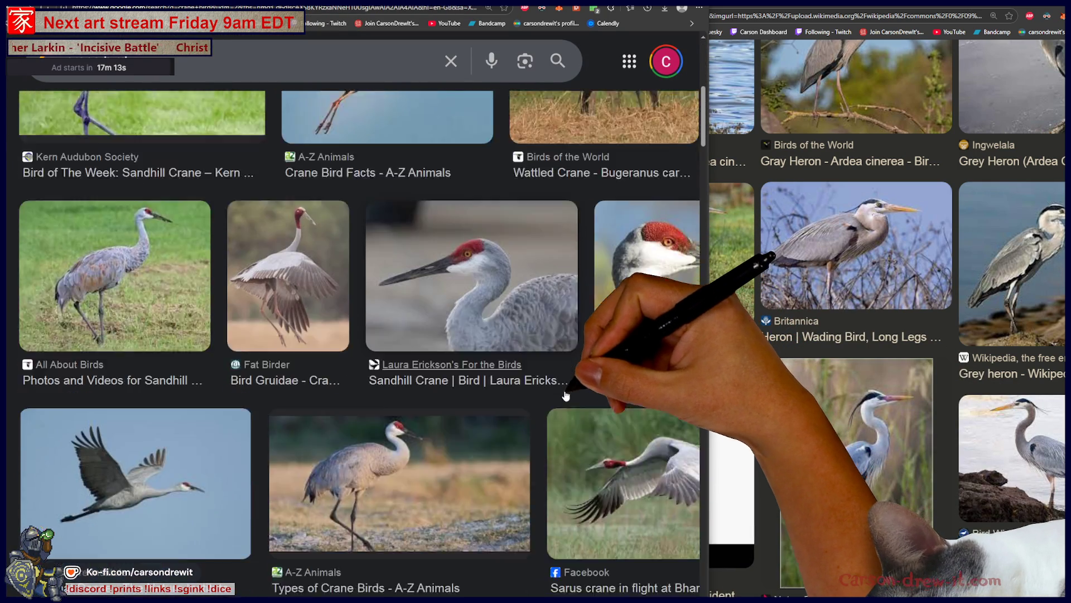
scroll(184, 289, down, 1)
scroll(575, 360, down, 3)
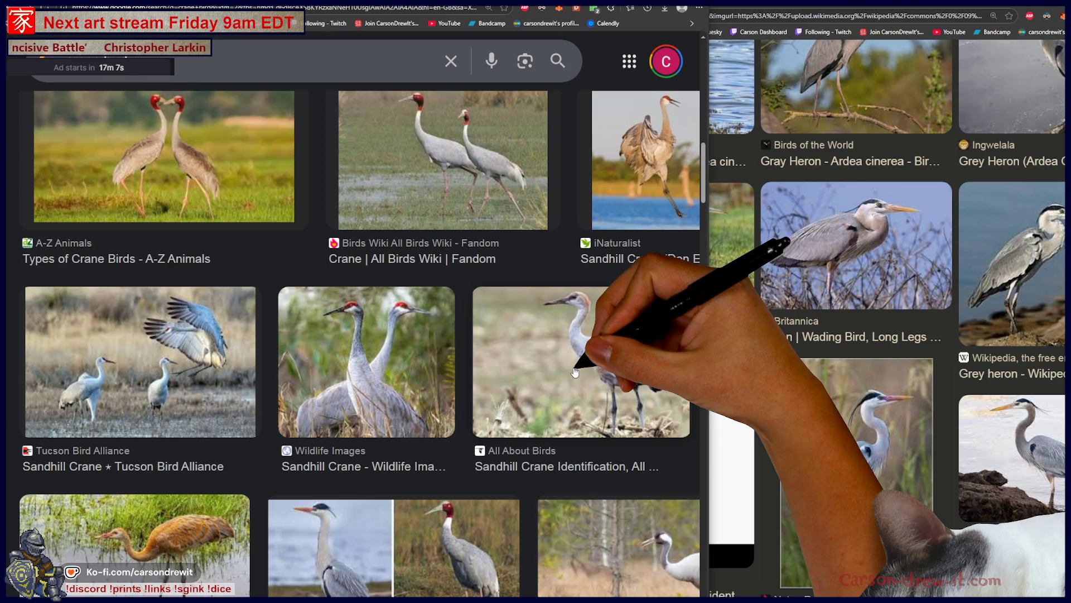
scroll(570, 377, down, 3)
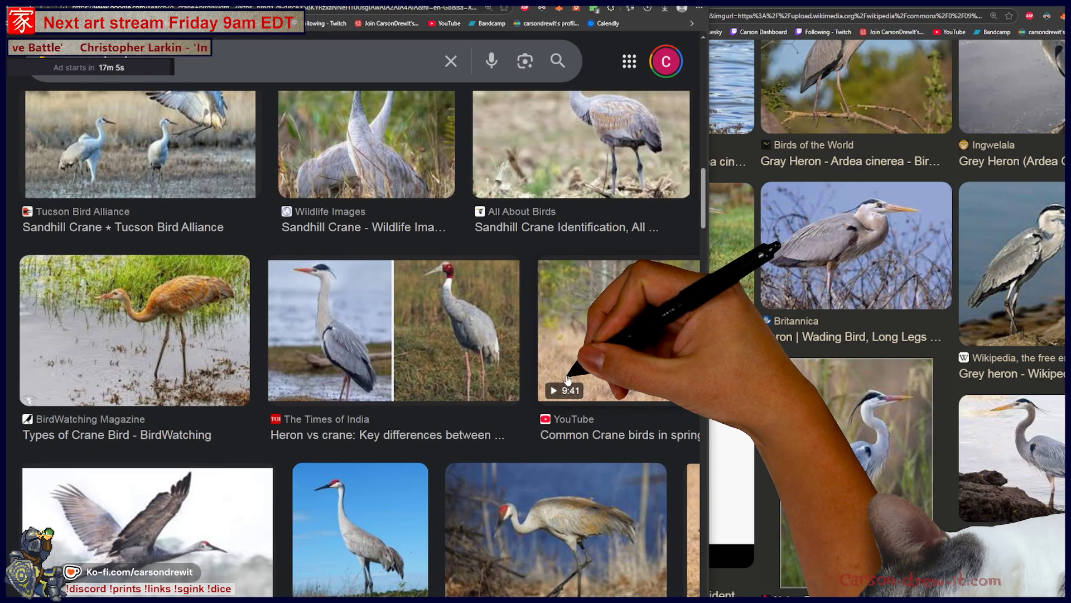
scroll(561, 379, down, 4)
scroll(491, 395, right, 1)
scroll(490, 395, right, 2)
scroll(494, 395, right, 2)
scroll(494, 395, down, 2)
scroll(491, 401, down, 3)
scroll(490, 403, down, 3)
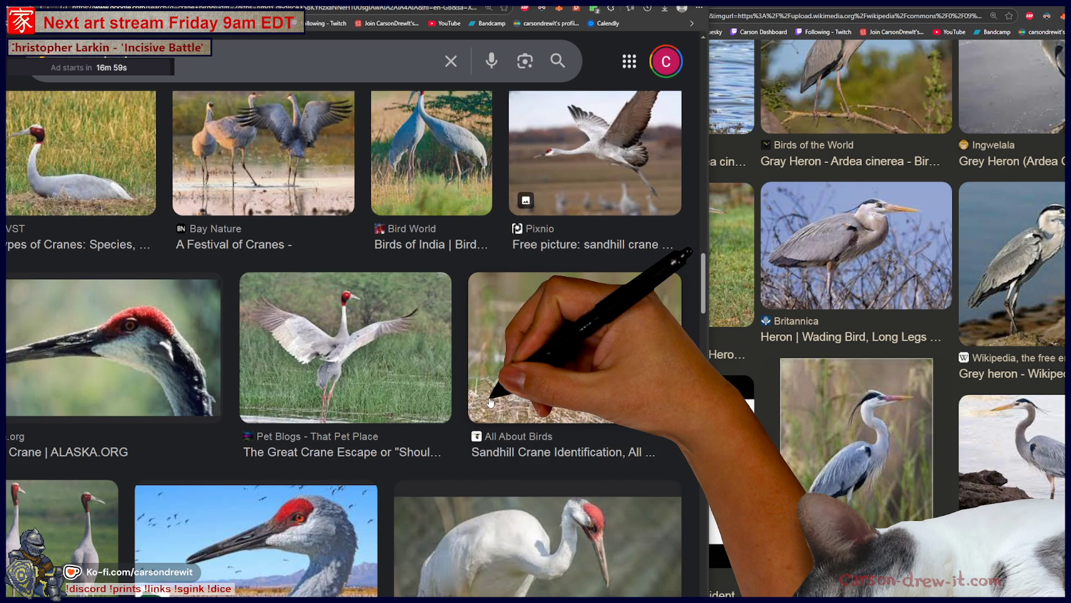
scroll(489, 404, down, 2)
scroll(488, 405, left, 1)
scroll(486, 404, left, 1)
scroll(486, 404, down, 2)
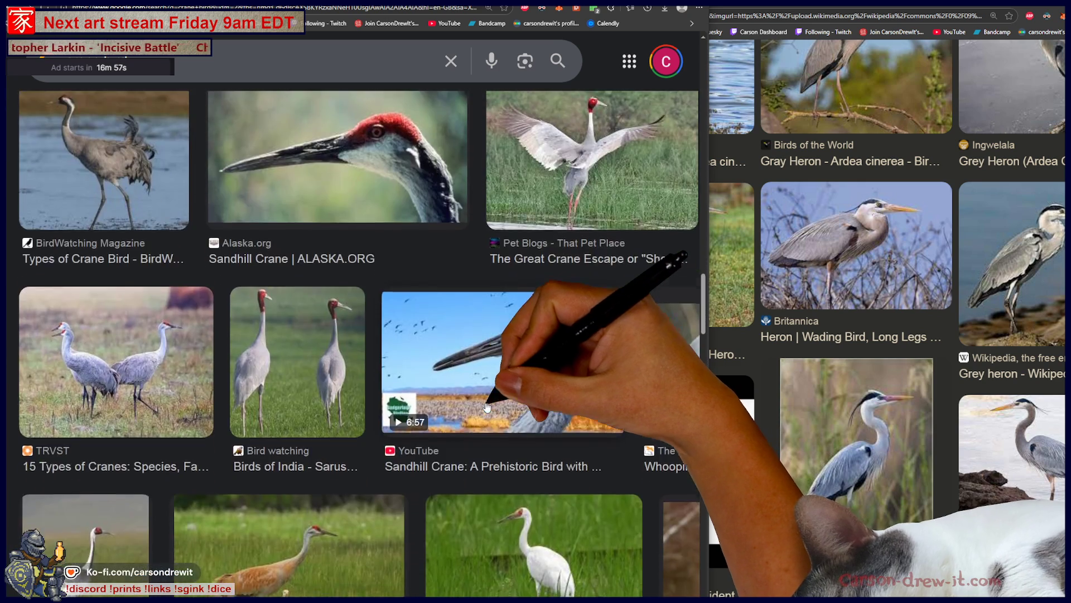
scroll(485, 403, down, 3)
scroll(478, 407, right, 3)
scroll(478, 408, right, 1)
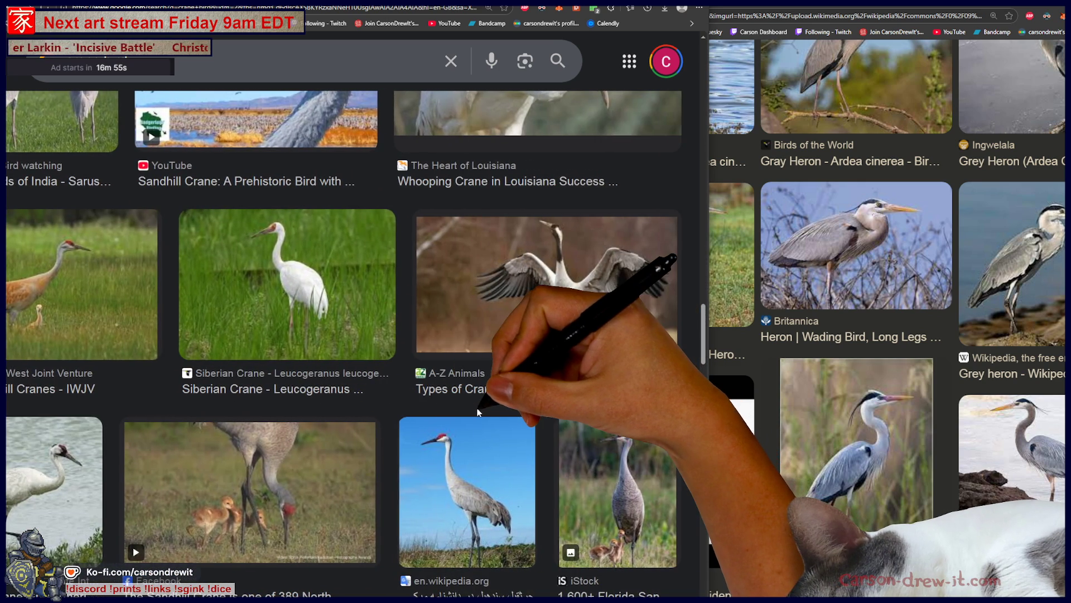
scroll(476, 407, down, 1)
scroll(477, 410, down, 2)
scroll(478, 410, up, 1)
scroll(482, 402, down, 5)
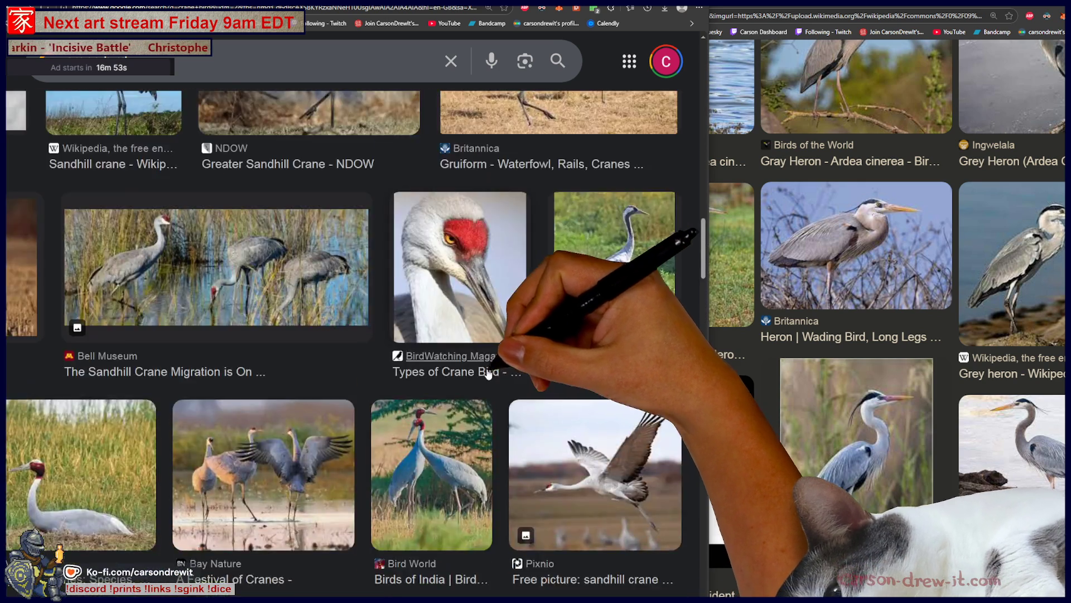
scroll(489, 385, up, 3)
scroll(493, 376, down, 2)
scroll(492, 377, down, 3)
scroll(493, 378, down, 1)
scroll(492, 378, down, 2)
scroll(493, 378, down, 1)
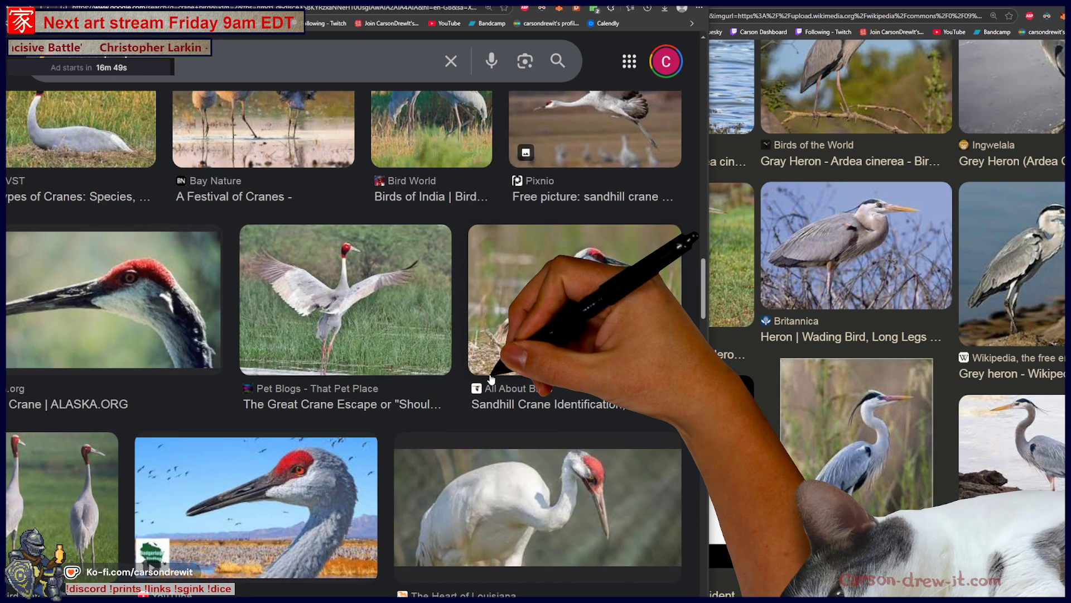
scroll(491, 379, down, 1)
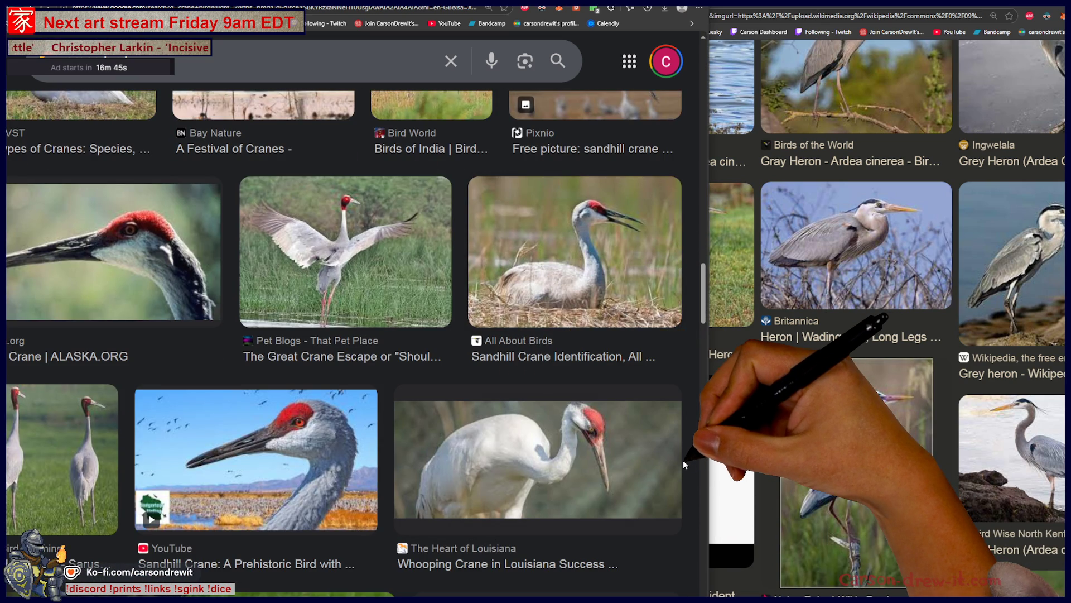
scroll(501, 312, down, 8)
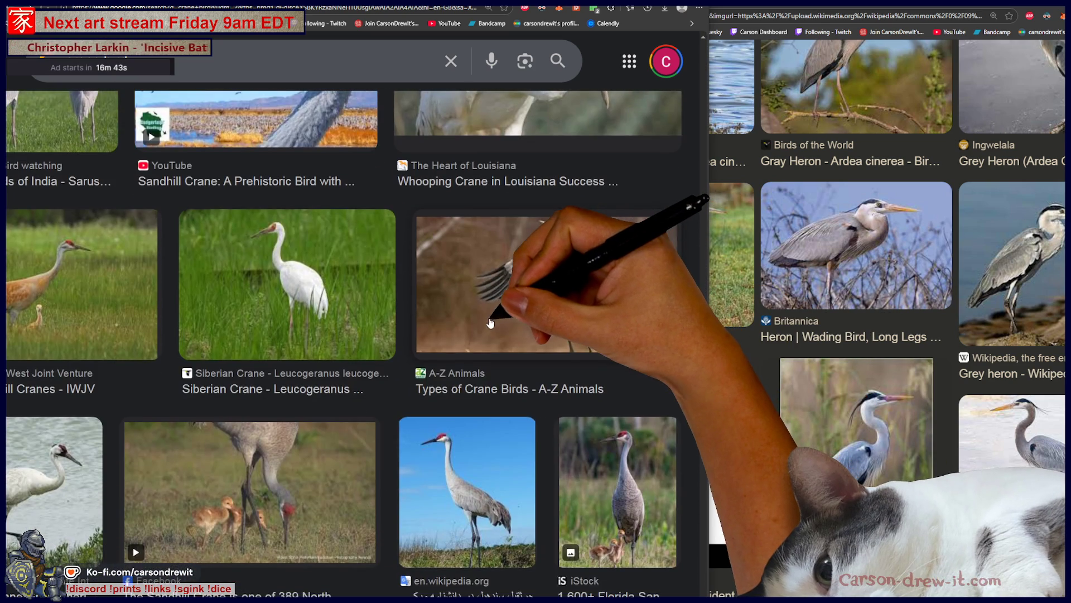
scroll(490, 318, down, 4)
scroll(486, 325, down, 3)
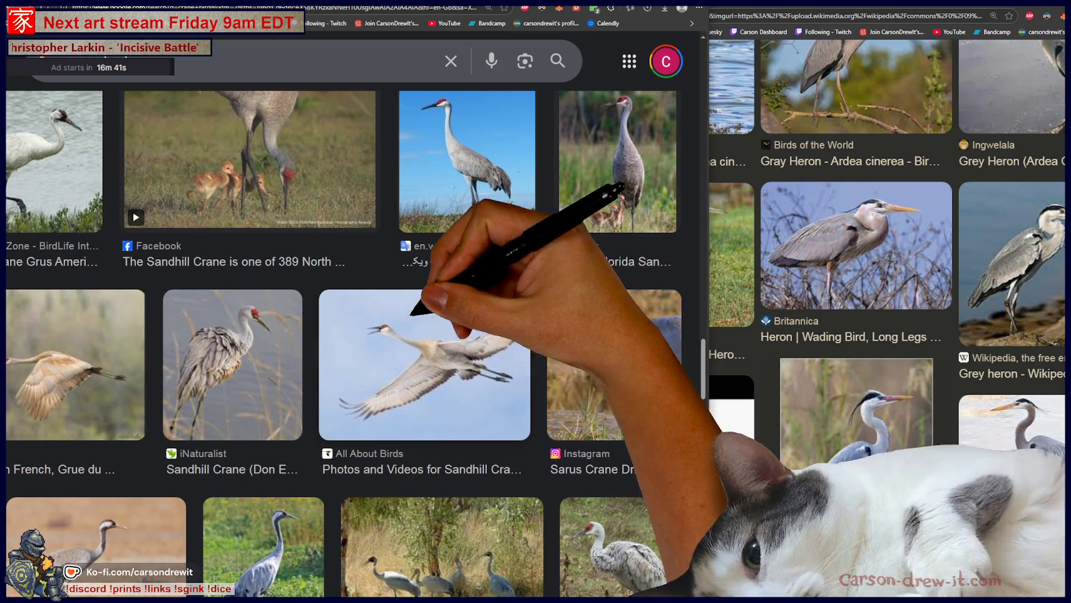
scroll(192, 338, down, 3)
scroll(252, 294, left, 3)
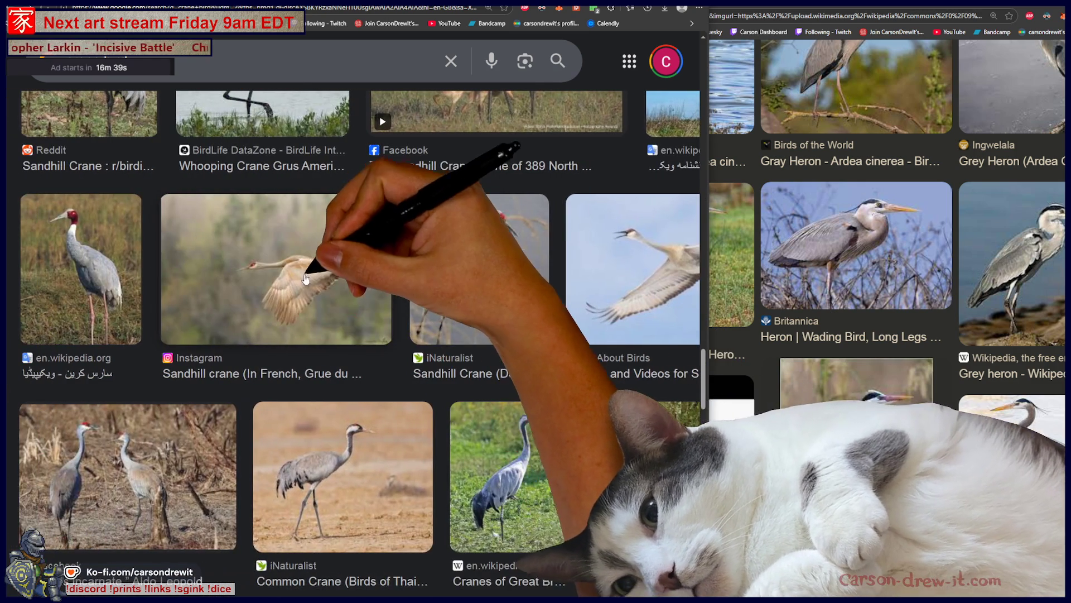
scroll(319, 252, right, 4)
scroll(565, 271, up, 3)
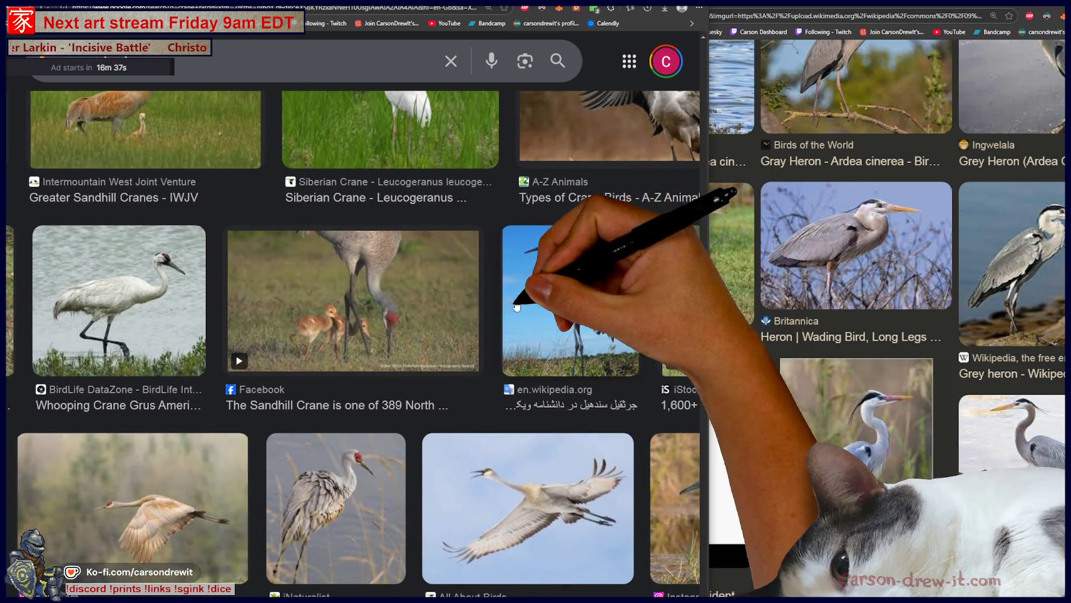
scroll(854, 335, up, 4)
scroll(887, 293, up, 4)
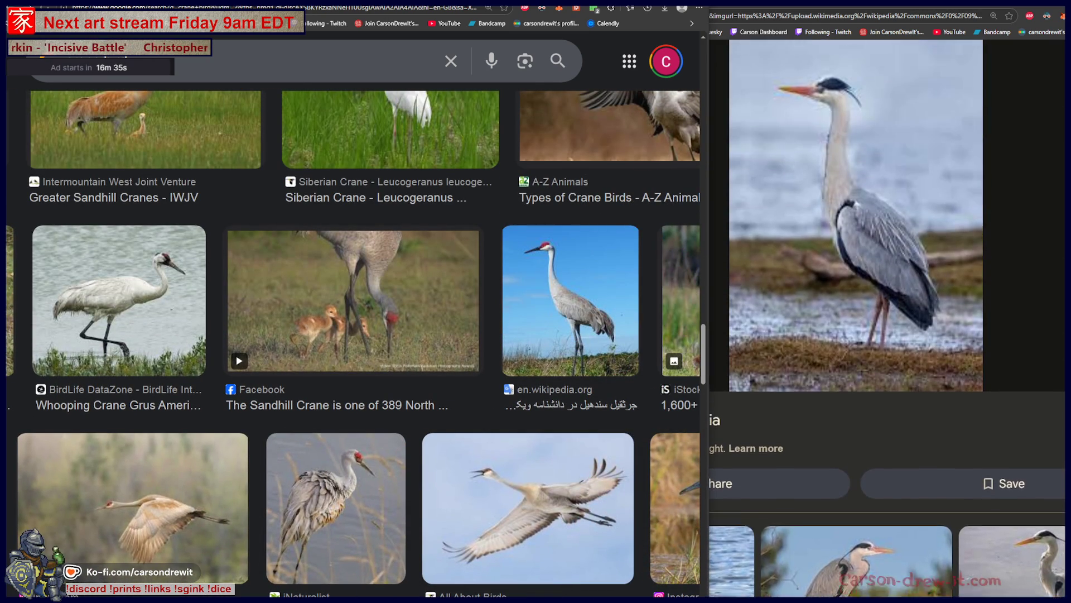
Step: Bring the grey heron results forward and load the full heron bird image search
click(912, 220)
scroll(913, 220, down, 4)
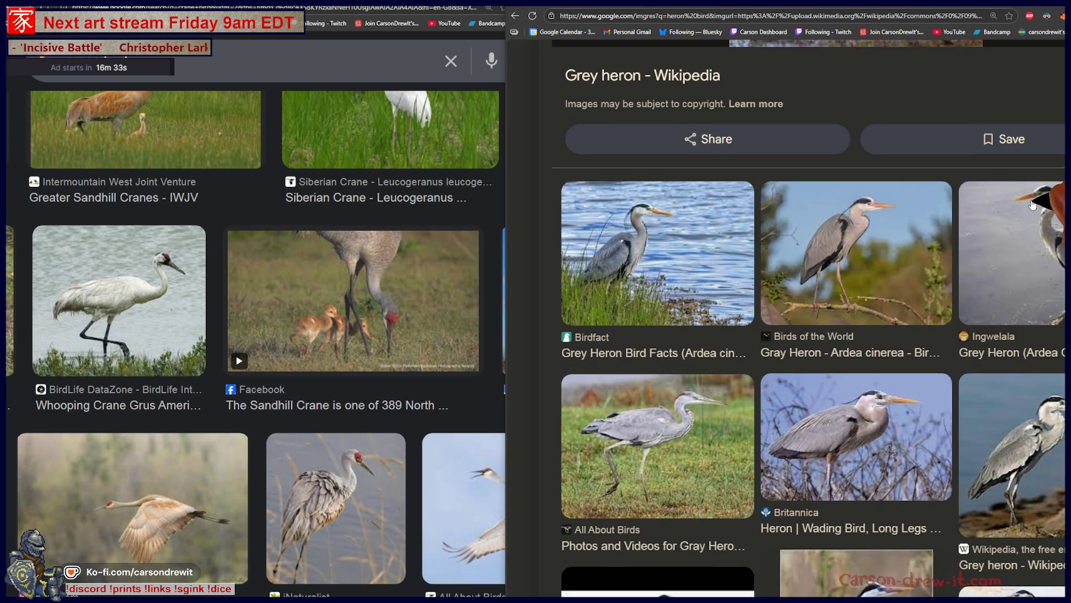
scroll(913, 221, down, 3)
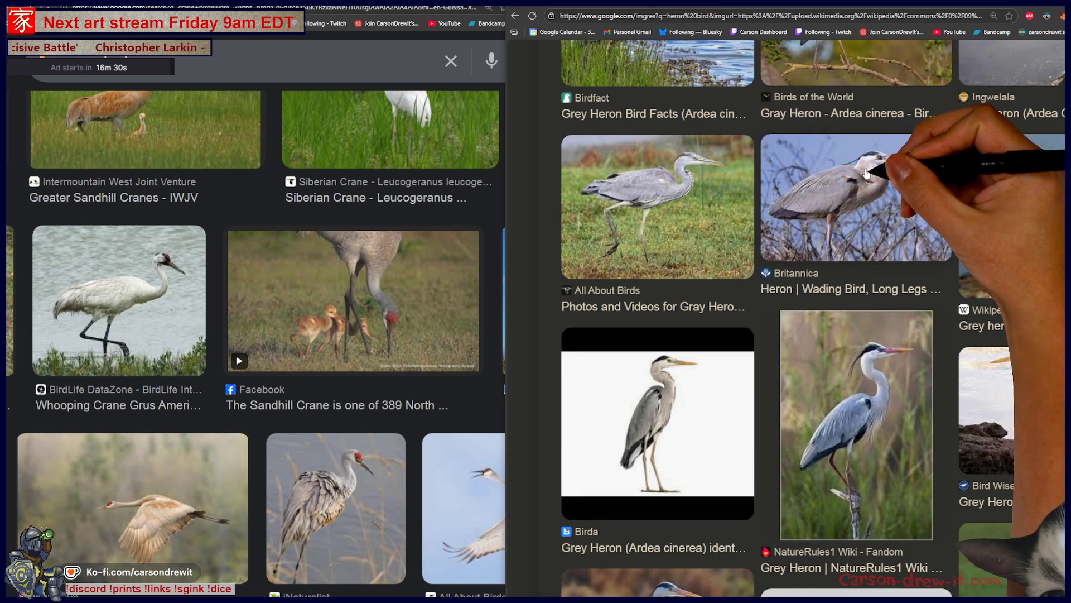
scroll(911, 222, down, 4)
scroll(886, 232, up, 5)
scroll(868, 227, up, 3)
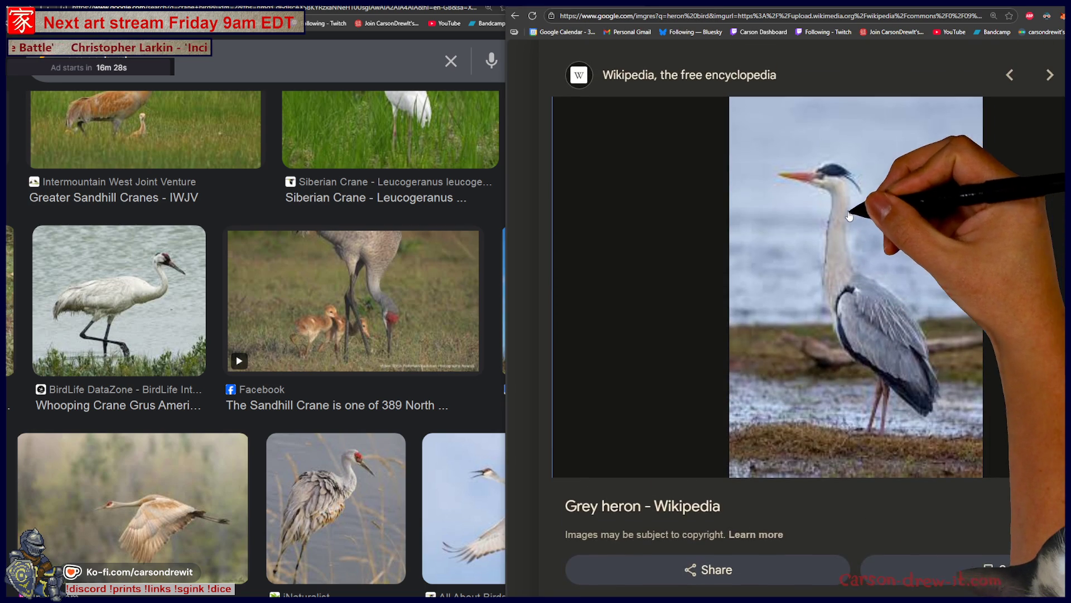
scroll(847, 198, down, 5)
click(844, 241)
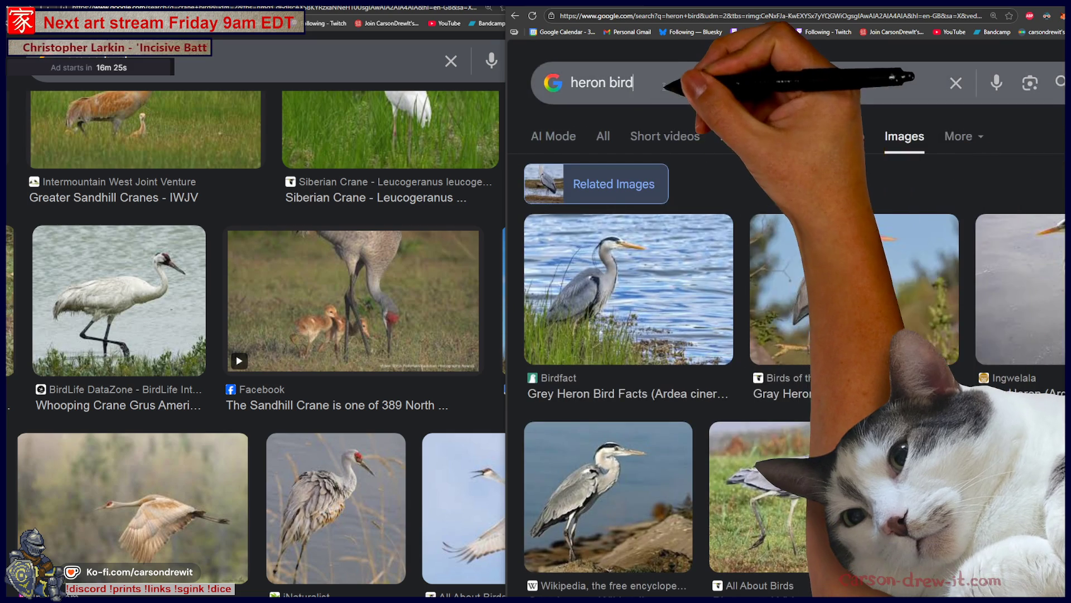
Step: Search Google Images for 'heron bird flying' and preview an iStock flying heron photo
click(664, 84)
key(Down)
key(Down)
key(Return)
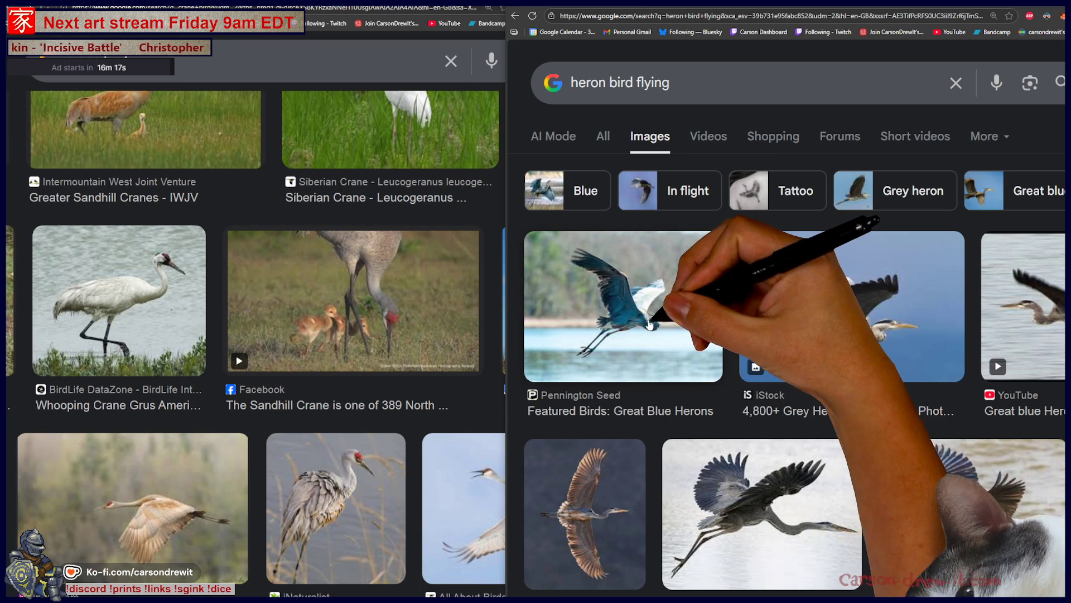
scroll(684, 337, down, 3)
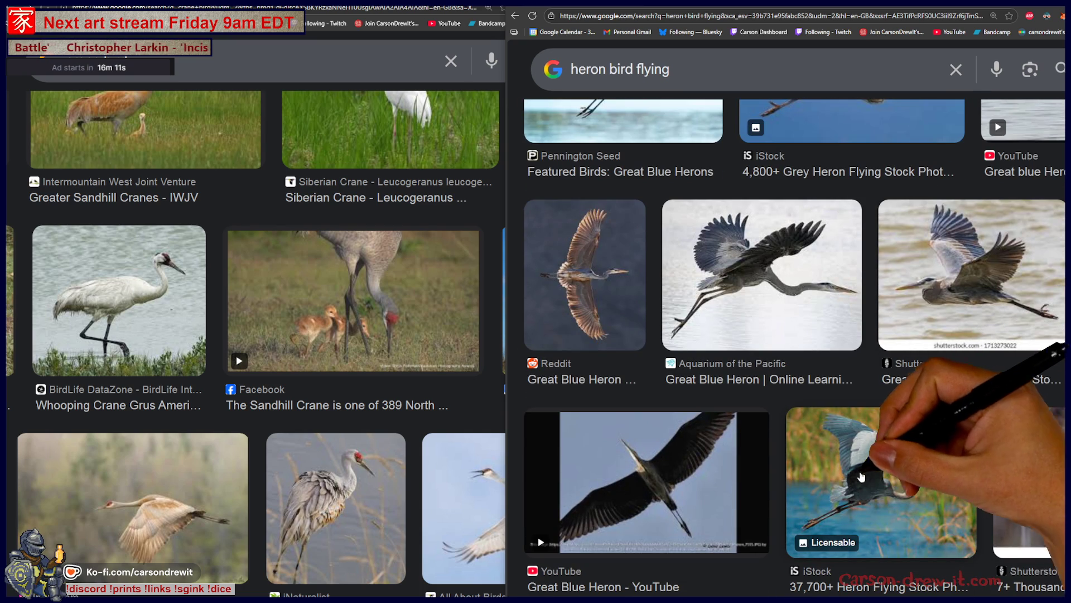
scroll(841, 485, down, 2)
scroll(842, 485, down, 3)
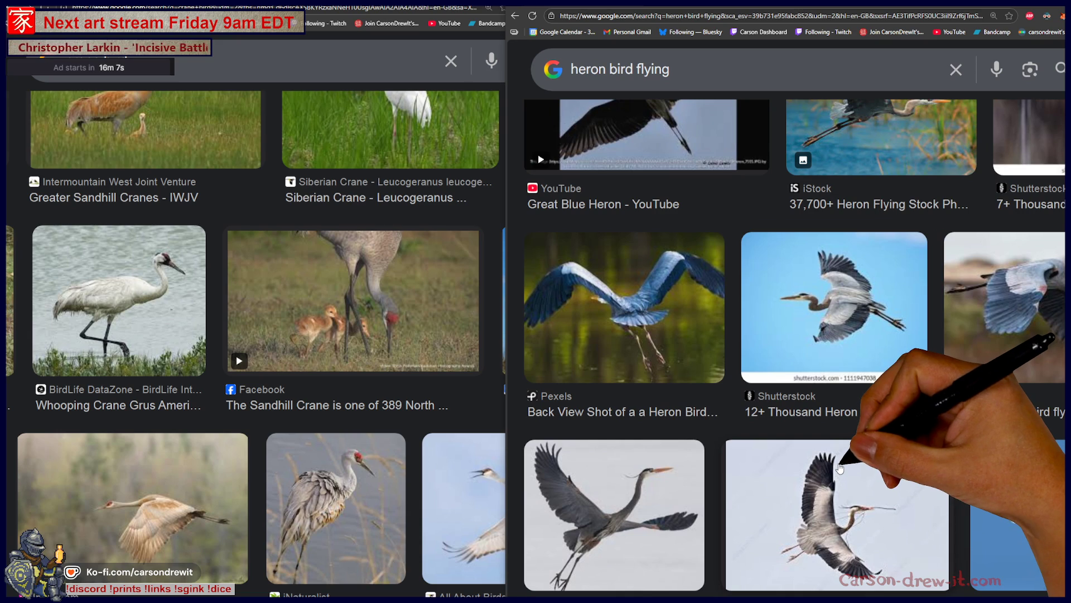
scroll(840, 469, down, 3)
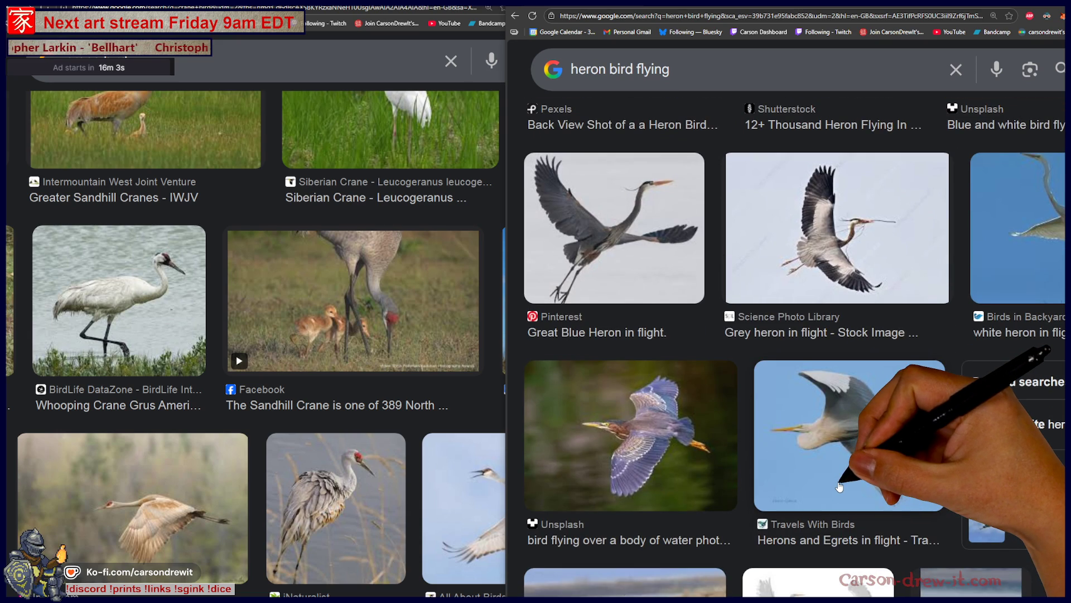
scroll(840, 486, down, 4)
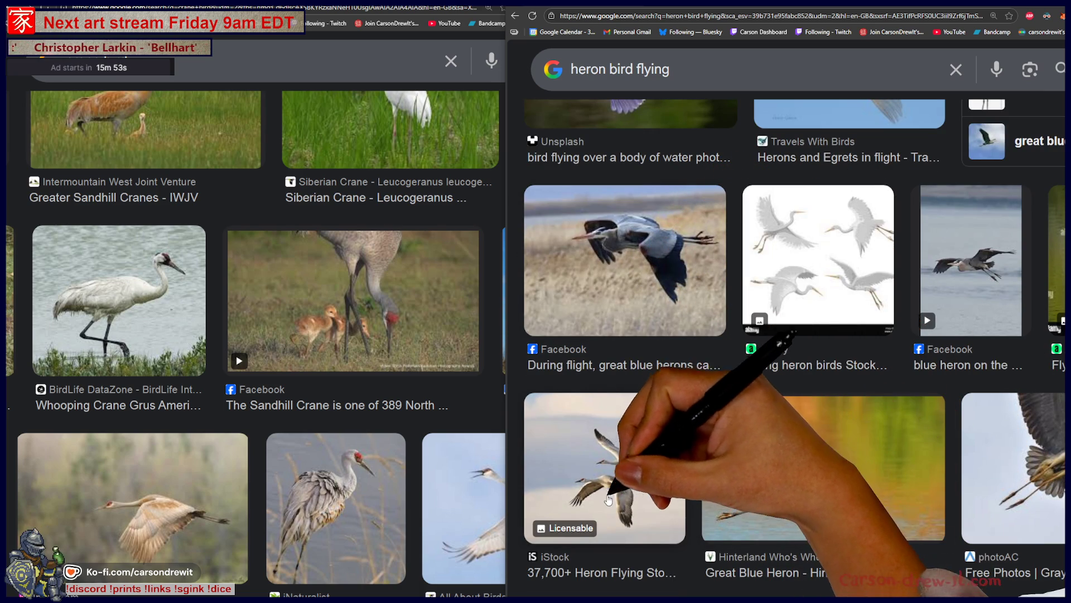
scroll(632, 469, down, 2)
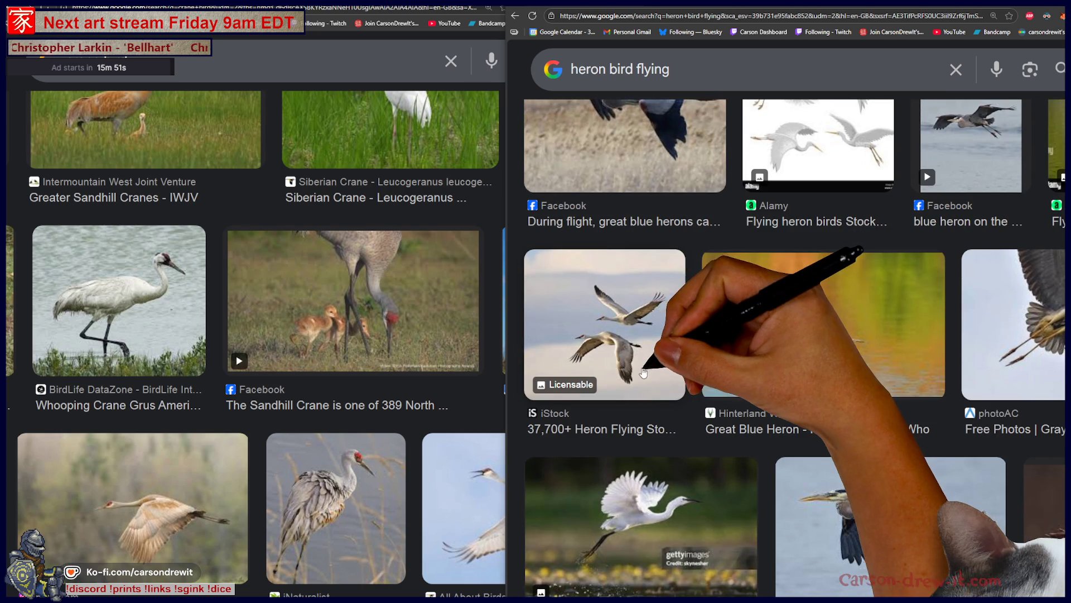
scroll(633, 365, down, 3)
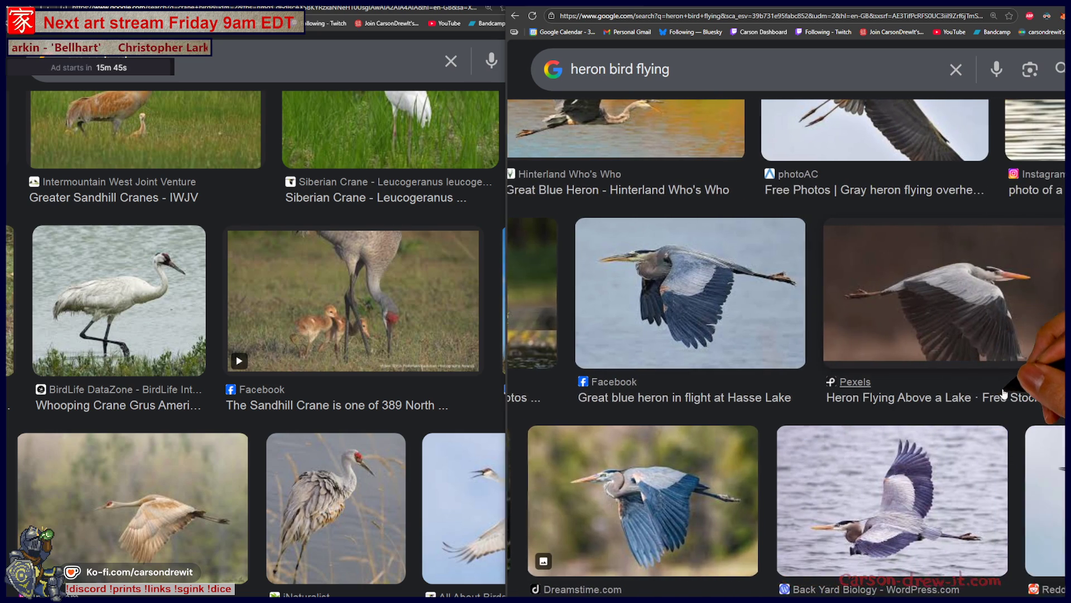
scroll(1015, 406, up, 2)
scroll(787, 377, up, 3)
scroll(787, 376, up, 3)
scroll(787, 377, up, 3)
scroll(787, 378, up, 3)
scroll(786, 377, up, 2)
scroll(1015, 416, down, 1)
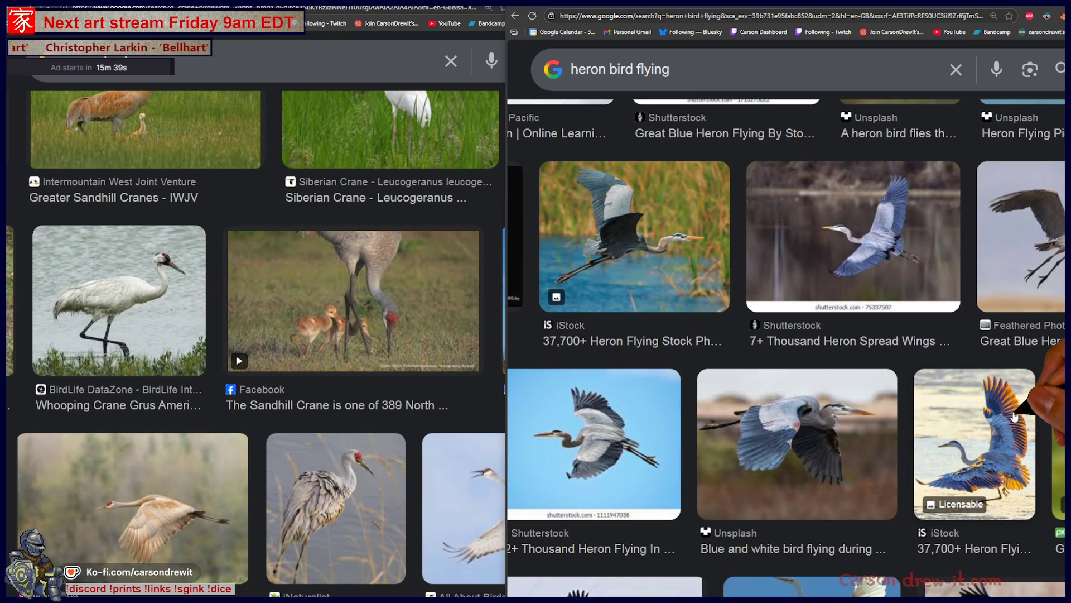
click(1017, 419)
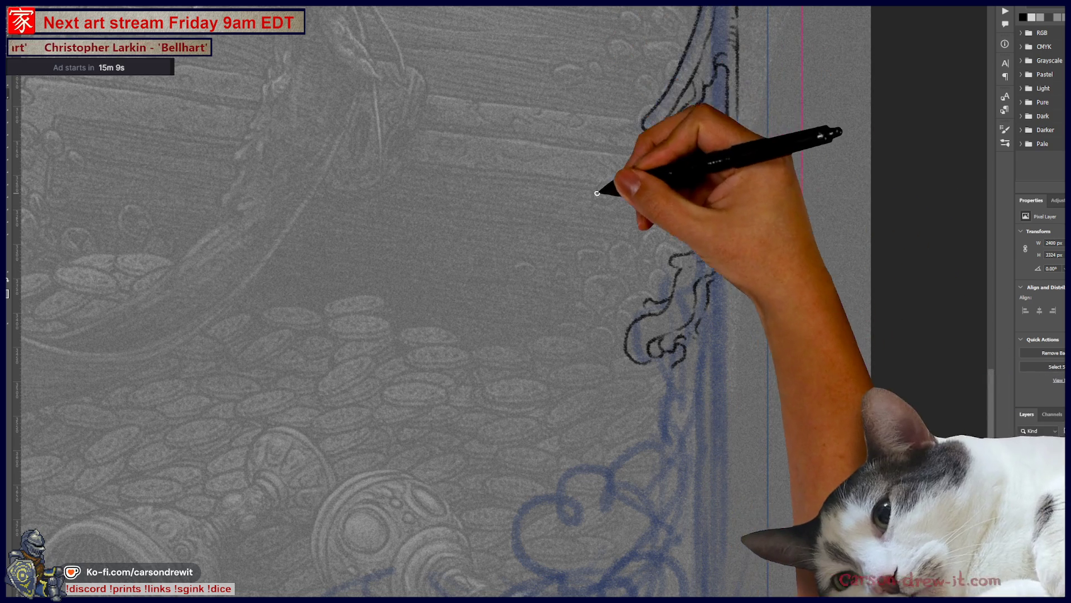
Step: Ink lines linking the top ornament to the lower curl and add ink curls at the border's lower end
drag(712, 176, 658, 351)
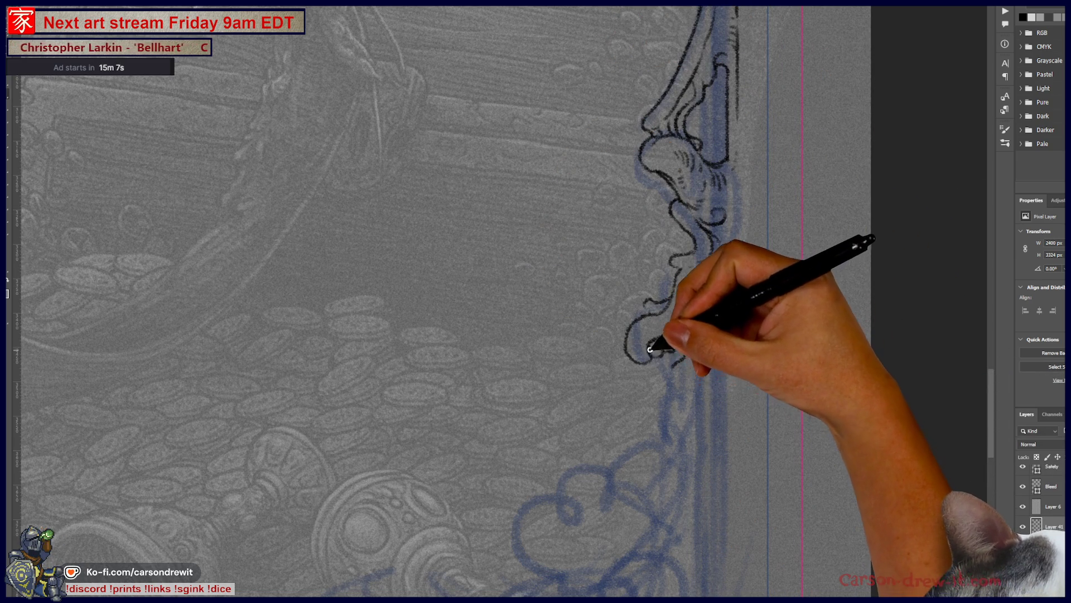
drag(647, 355, 679, 338)
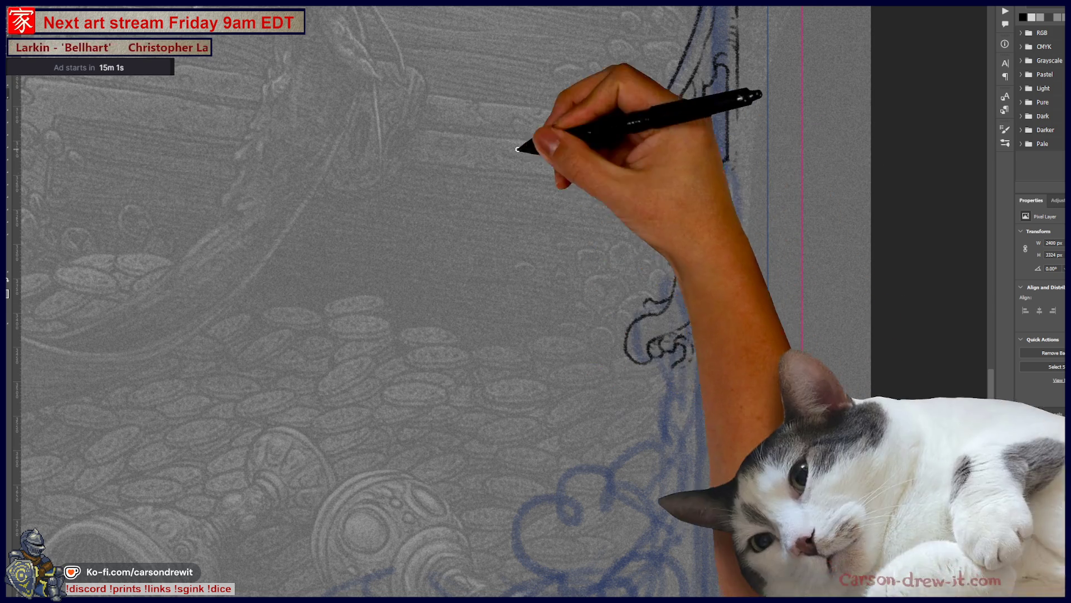
drag(653, 316, 702, 230)
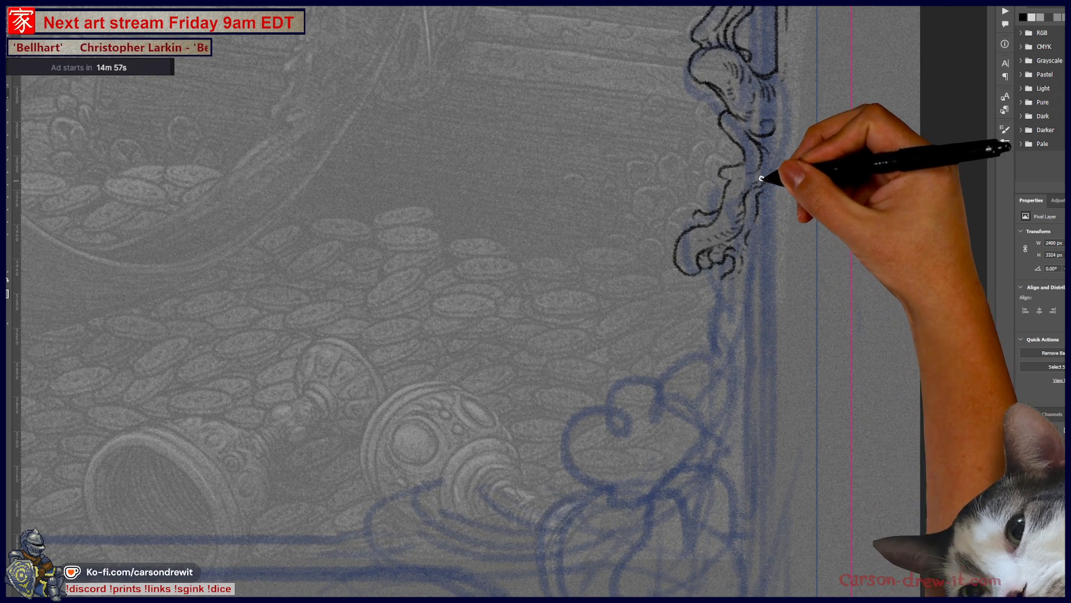
drag(771, 213, 712, 329)
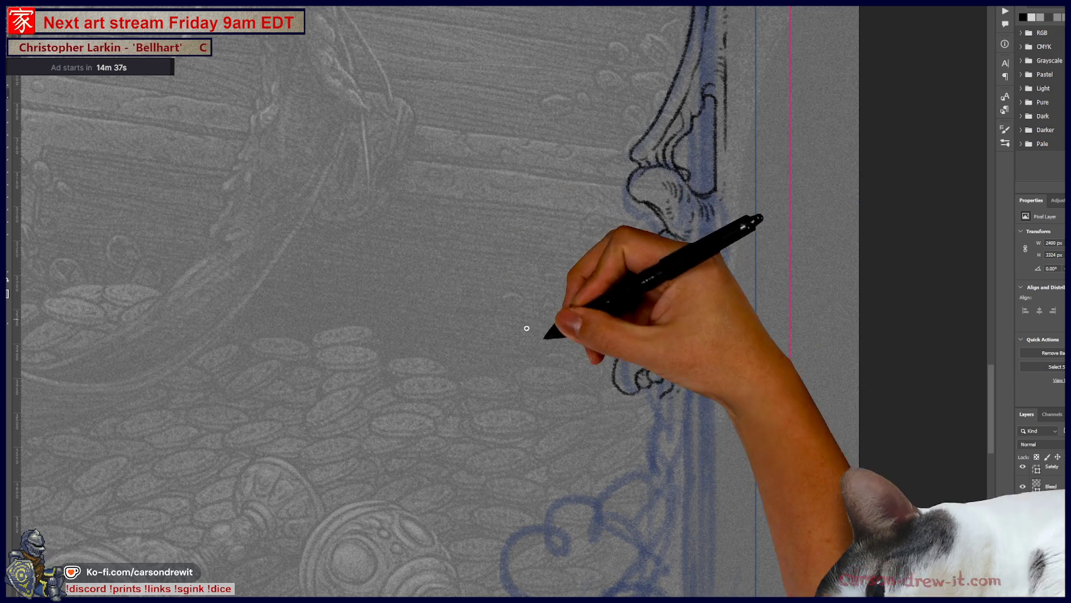
Step: Add short ink strokes below the lower curl, panning to bring the border's bottom into view
drag(593, 407, 644, 332)
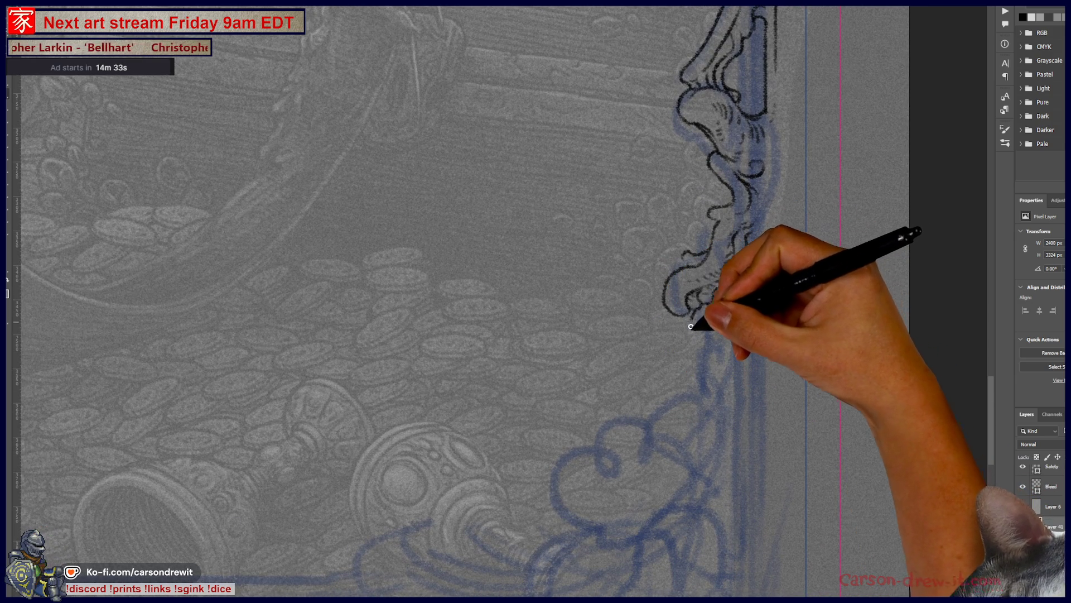
drag(688, 315, 689, 337)
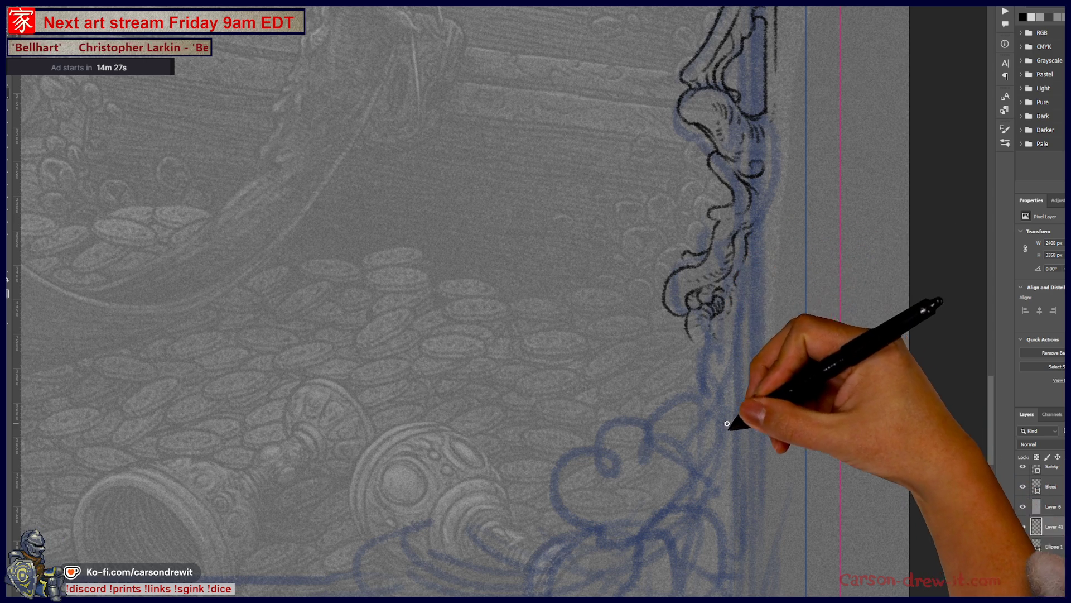
drag(714, 337, 684, 413)
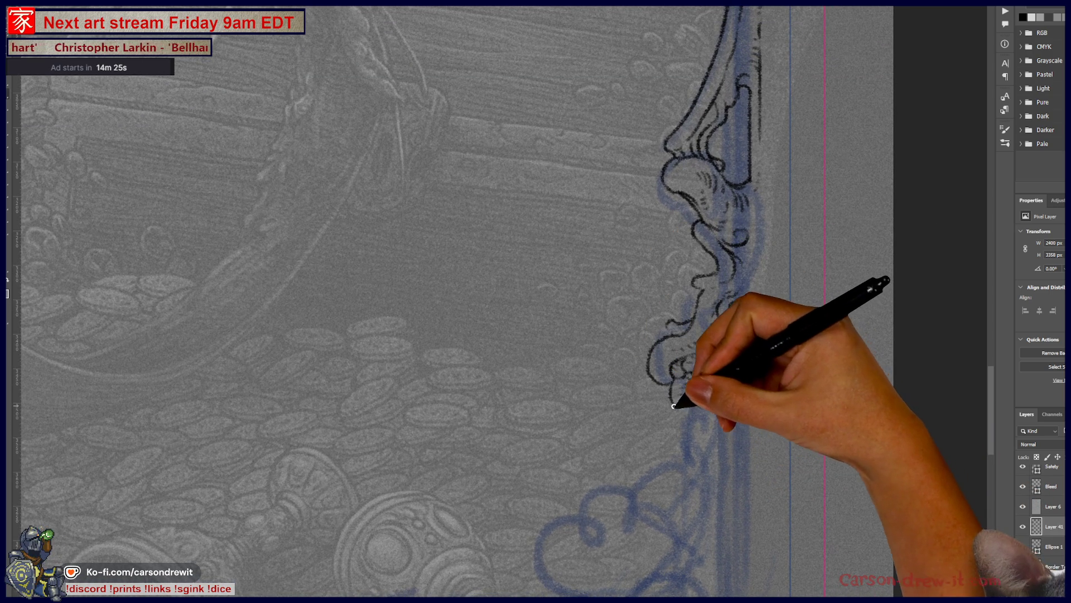
mouse_move(677, 460)
mouse_down()
mouse_move(648, 245)
mouse_move(664, 353)
mouse_up()
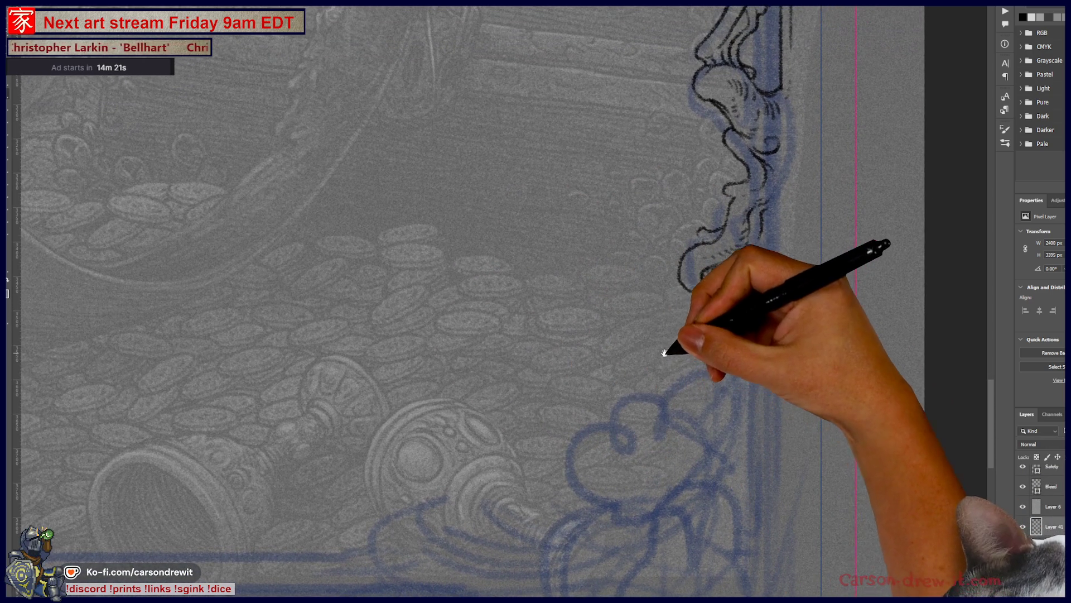
Step: Draw a large curved ink arc near the bottom with hatching and extend its line upward
mouse_move(599, 499)
mouse_down()
mouse_move(558, 411)
mouse_move(584, 392)
mouse_up()
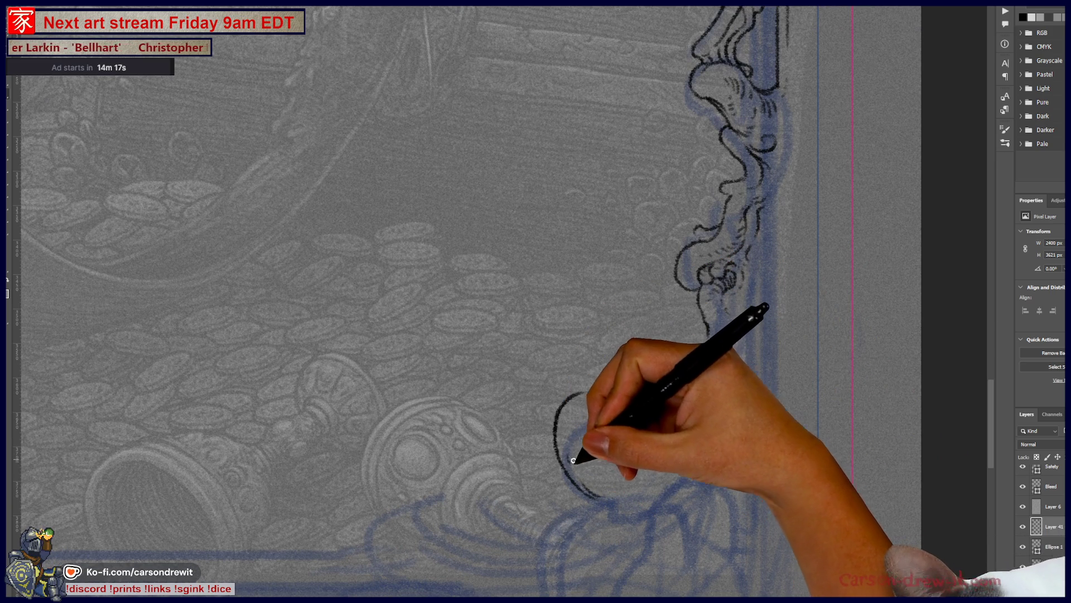
mouse_move(572, 458)
mouse_down()
mouse_move(626, 498)
mouse_move(694, 448)
mouse_move(725, 377)
mouse_up()
mouse_move(699, 425)
mouse_down()
mouse_move(736, 354)
mouse_move(722, 297)
mouse_up()
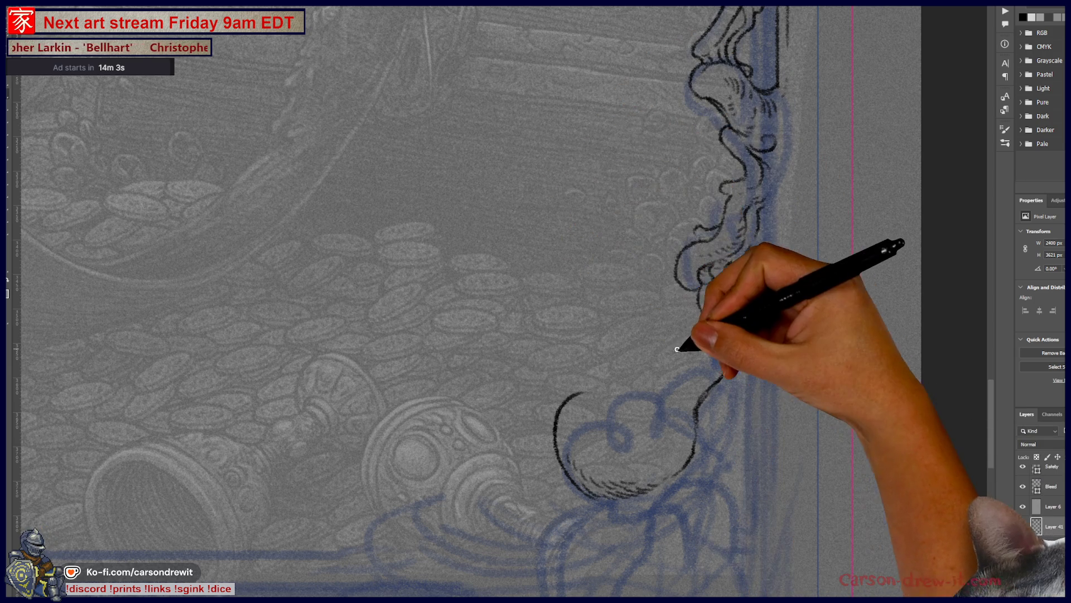
Step: Draw a small leafy ink curl with detail strokes around it
drag(682, 342, 666, 345)
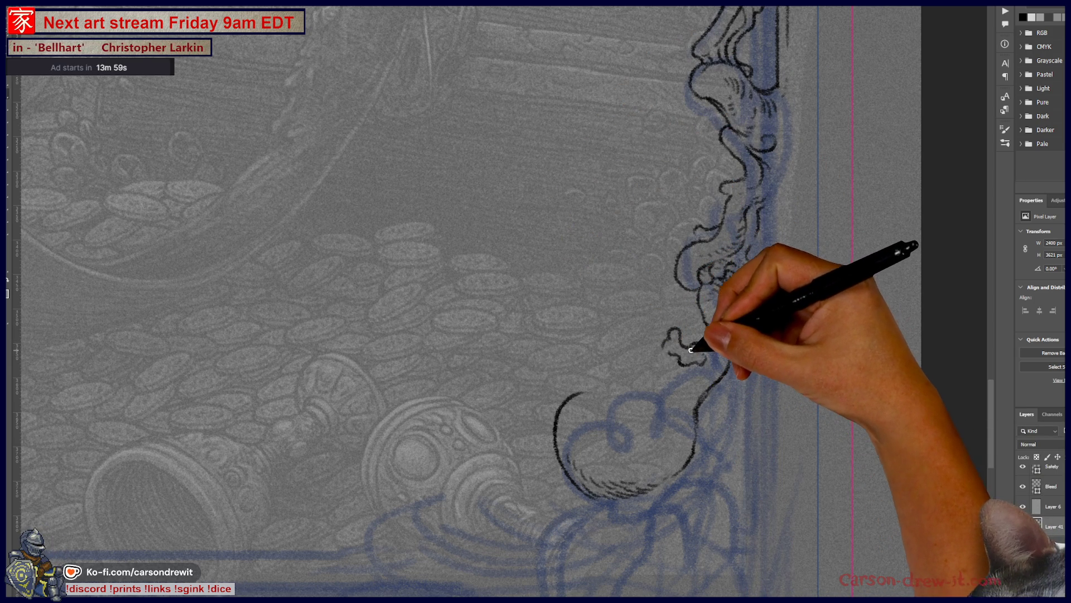
mouse_move(660, 354)
mouse_down()
mouse_move(641, 342)
mouse_move(650, 368)
mouse_up()
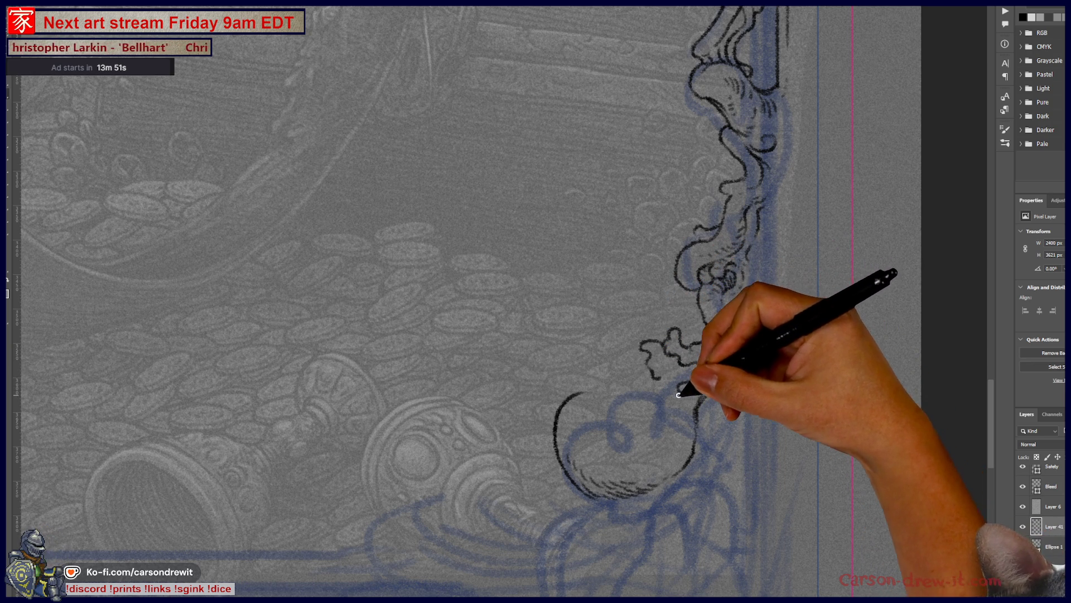
mouse_move(682, 383)
mouse_down()
mouse_move(661, 407)
mouse_move(649, 402)
mouse_move(661, 411)
mouse_move(660, 383)
mouse_move(651, 387)
mouse_up()
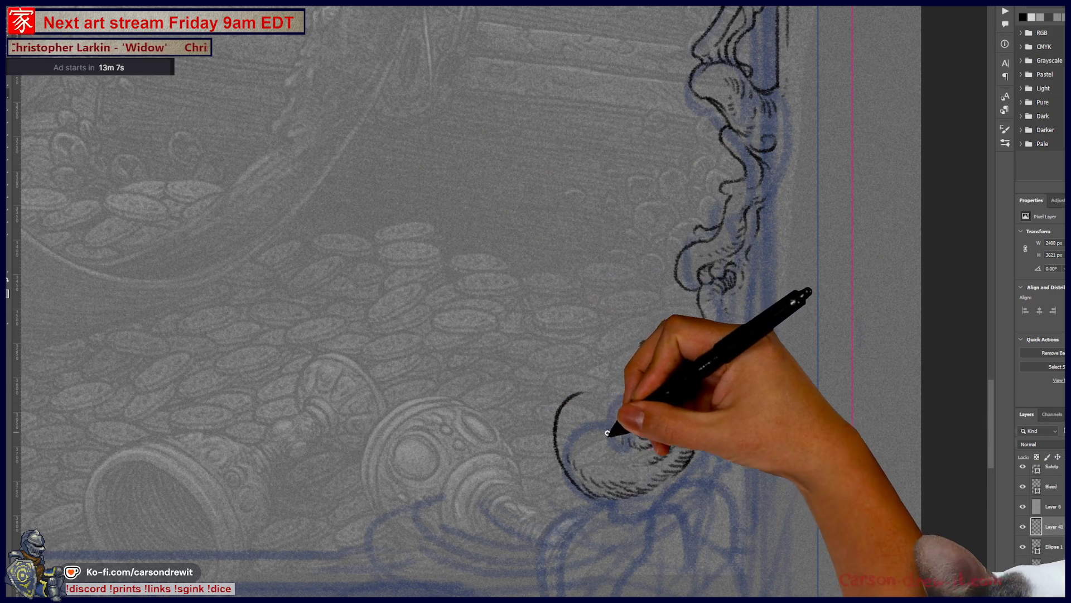
Step: Trace over the arc's left curl to make its ink line darker and thicker
mouse_move(582, 439)
mouse_down()
mouse_move(582, 390)
mouse_move(619, 395)
mouse_move(591, 446)
mouse_up()
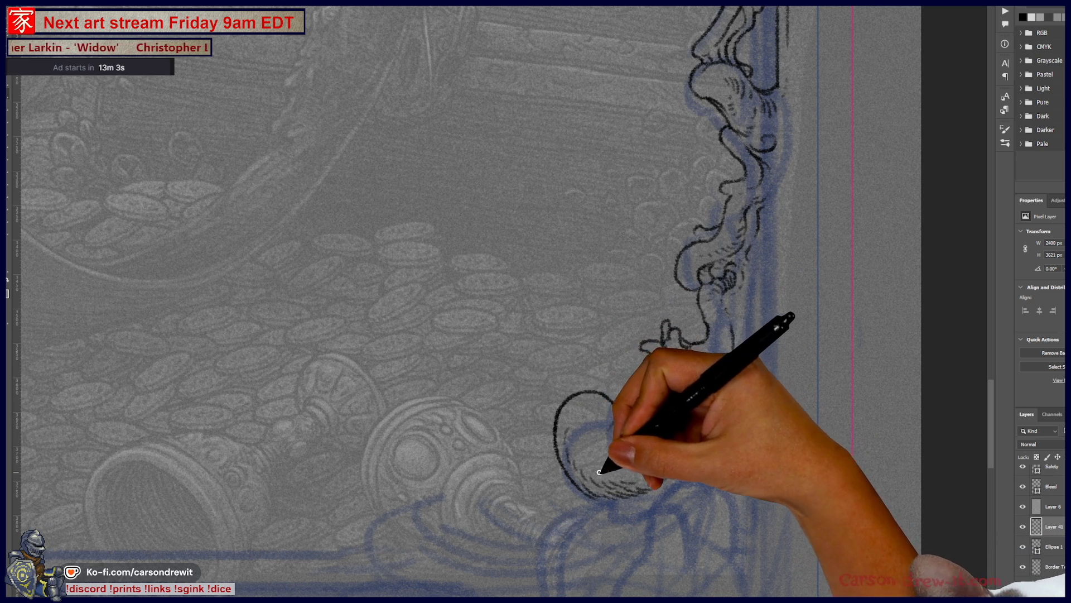
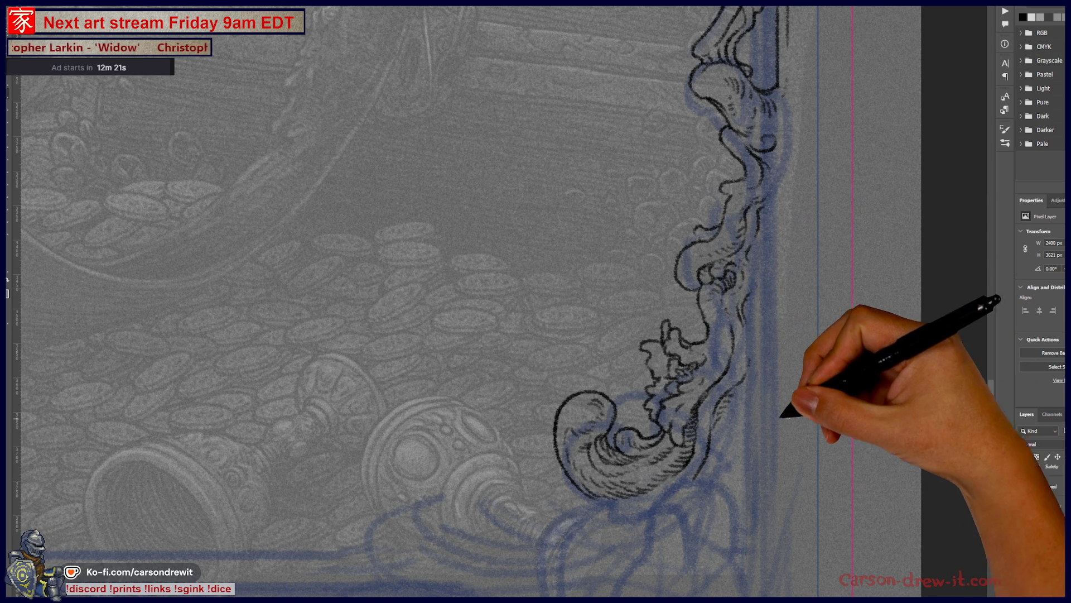
scroll(830, 426, down, 2)
scroll(711, 407, down, 2)
scroll(695, 419, down, 2)
Step: Ink the right border scroll's curl outline with hatch shading inside the ornament
mouse_move(748, 474)
mouse_down()
mouse_move(782, 522)
mouse_move(783, 472)
mouse_move(796, 469)
mouse_up()
scroll(825, 324, up, 5)
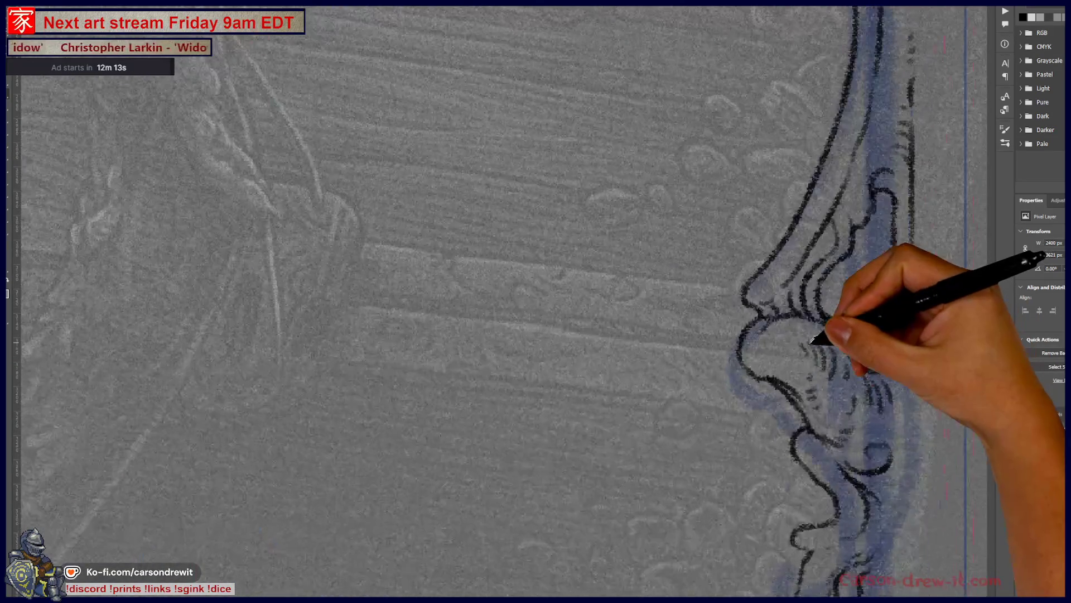
scroll(816, 339, up, 1)
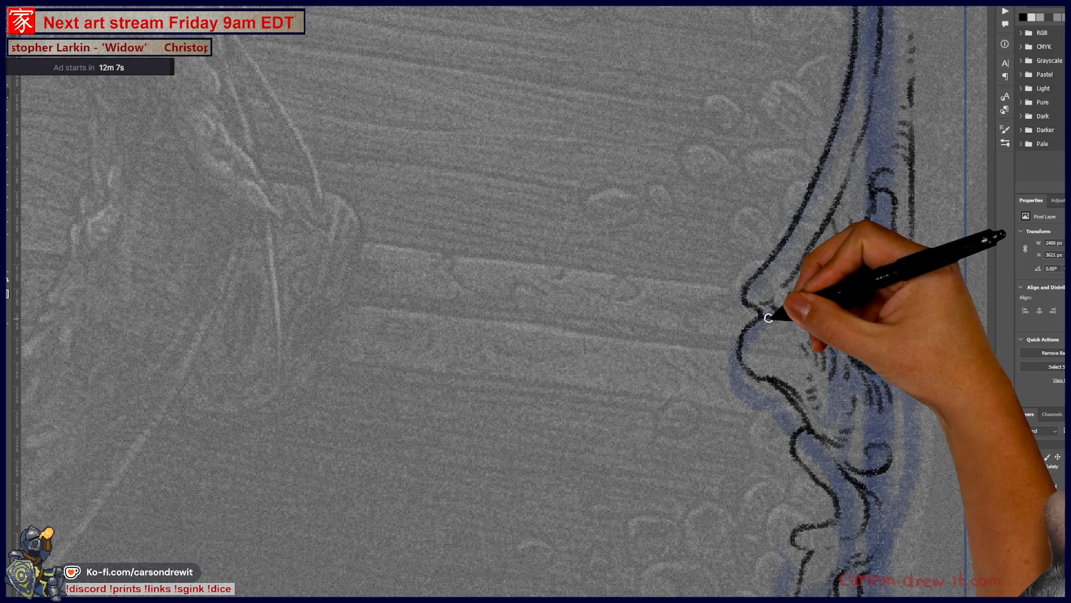
drag(770, 306, 815, 327)
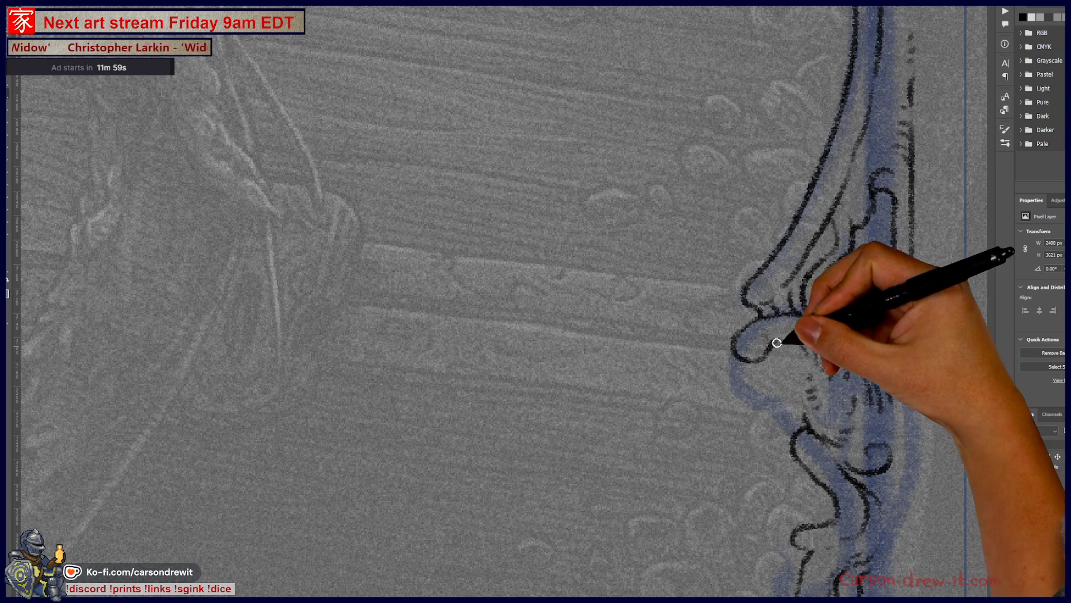
drag(777, 355, 804, 421)
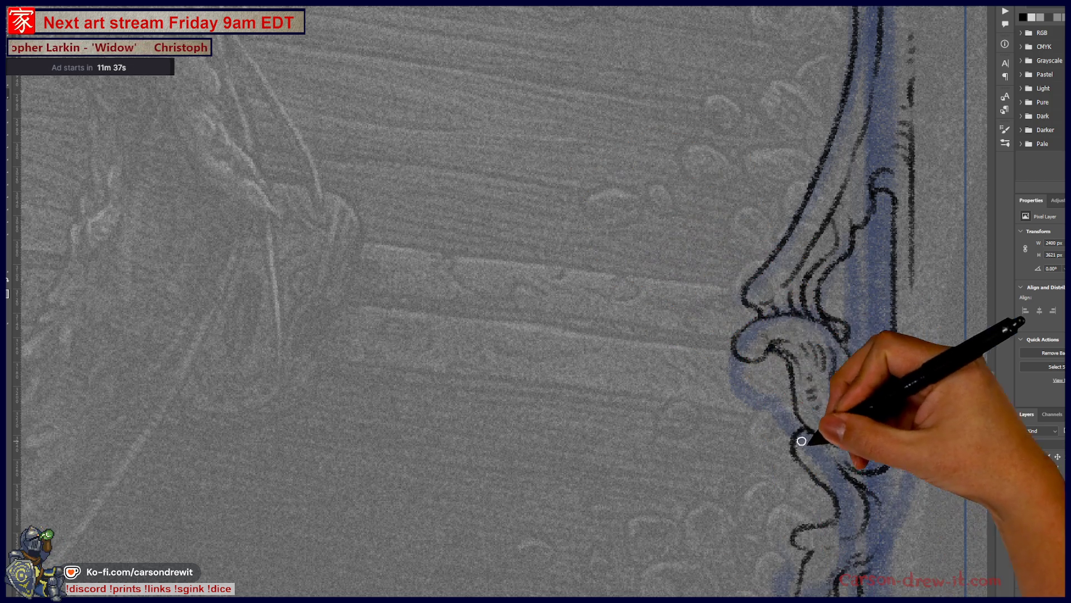
mouse_move(796, 433)
mouse_down()
mouse_move(851, 489)
mouse_move(925, 415)
mouse_up()
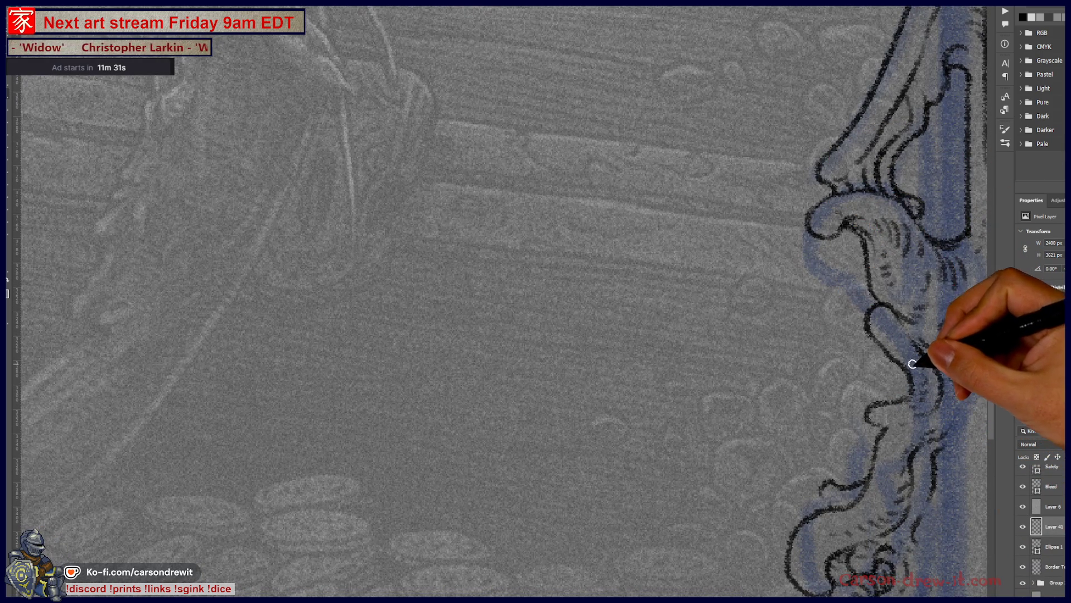
Step: Add a small curved stroke further along the right border
mouse_move(926, 383)
mouse_down()
mouse_move(814, 337)
mouse_move(777, 216)
mouse_up()
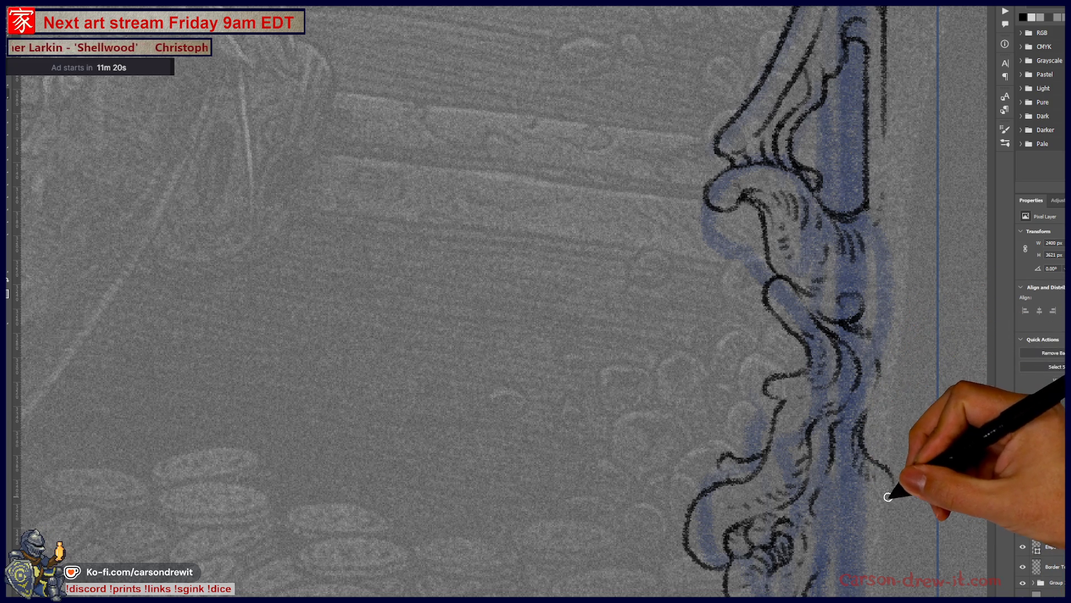
drag(892, 413, 892, 441)
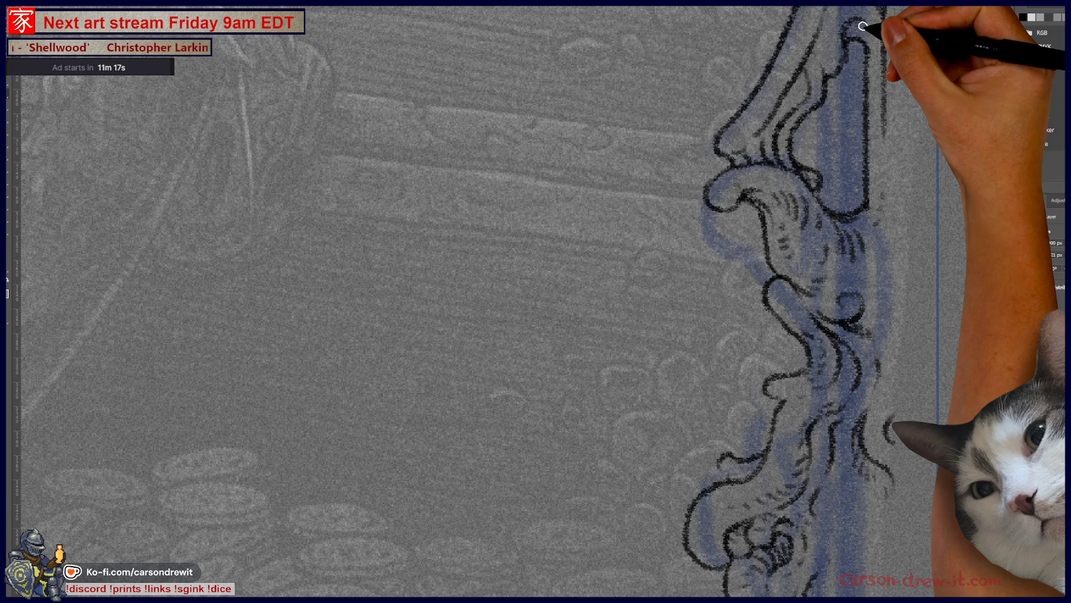
scroll(766, 203, down, 3)
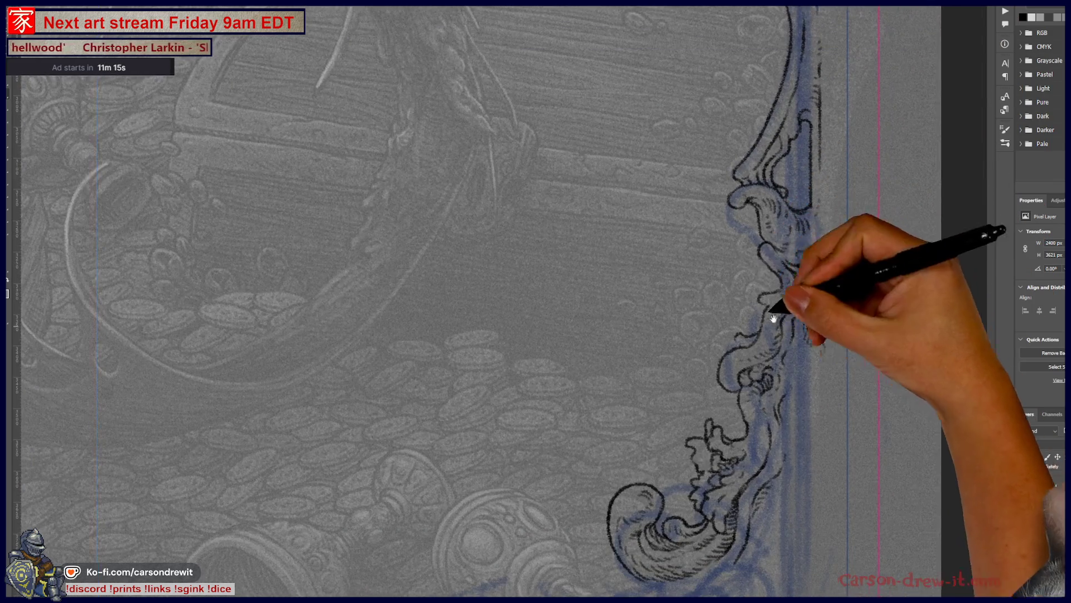
scroll(740, 234, down, 3)
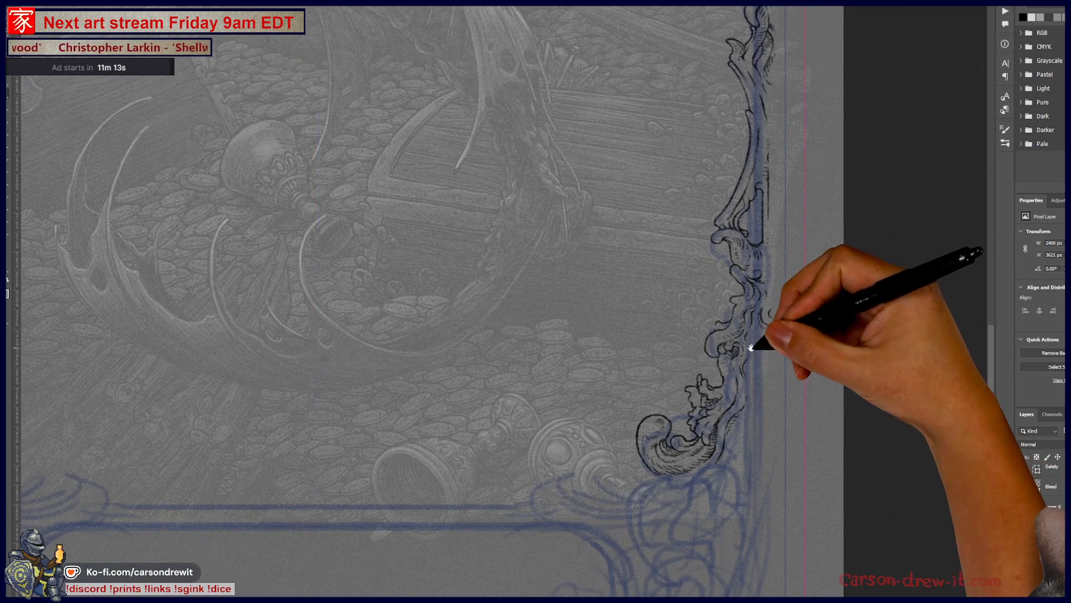
scroll(753, 353, up, 3)
scroll(758, 348, up, 3)
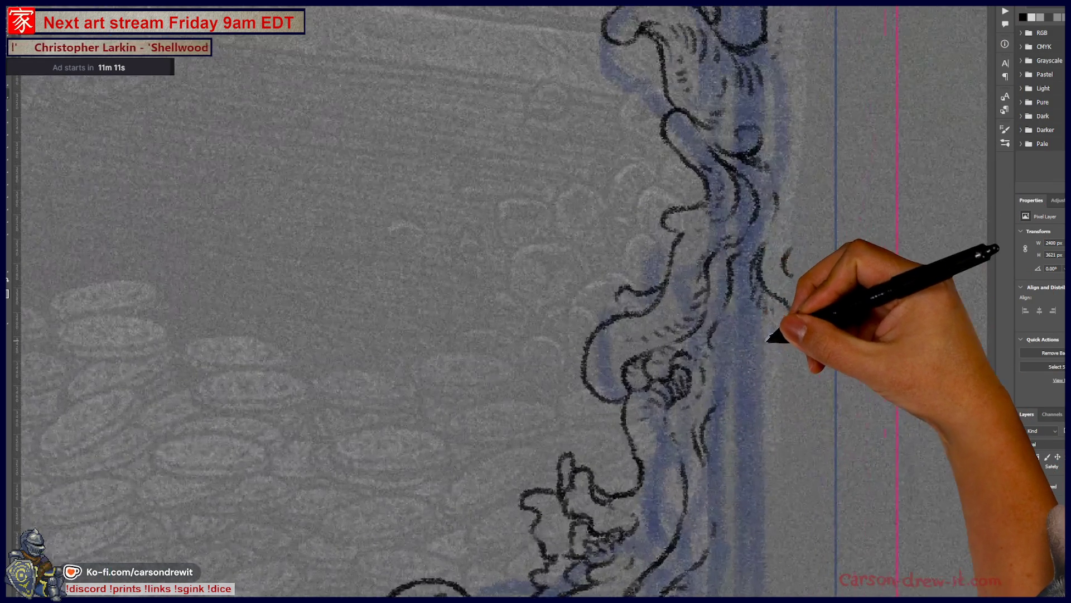
Step: Ink the lower scrollwork curves and the vertical edge of the right border column
mouse_move(741, 313)
mouse_down()
mouse_move(767, 340)
mouse_move(754, 383)
mouse_move(751, 373)
mouse_up()
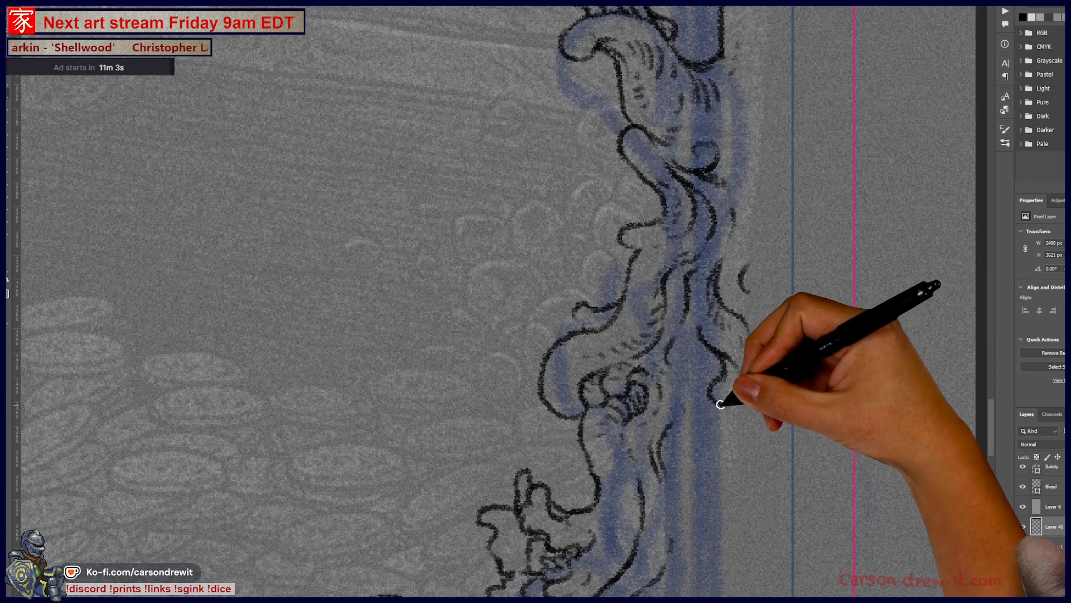
scroll(737, 423, down, 3)
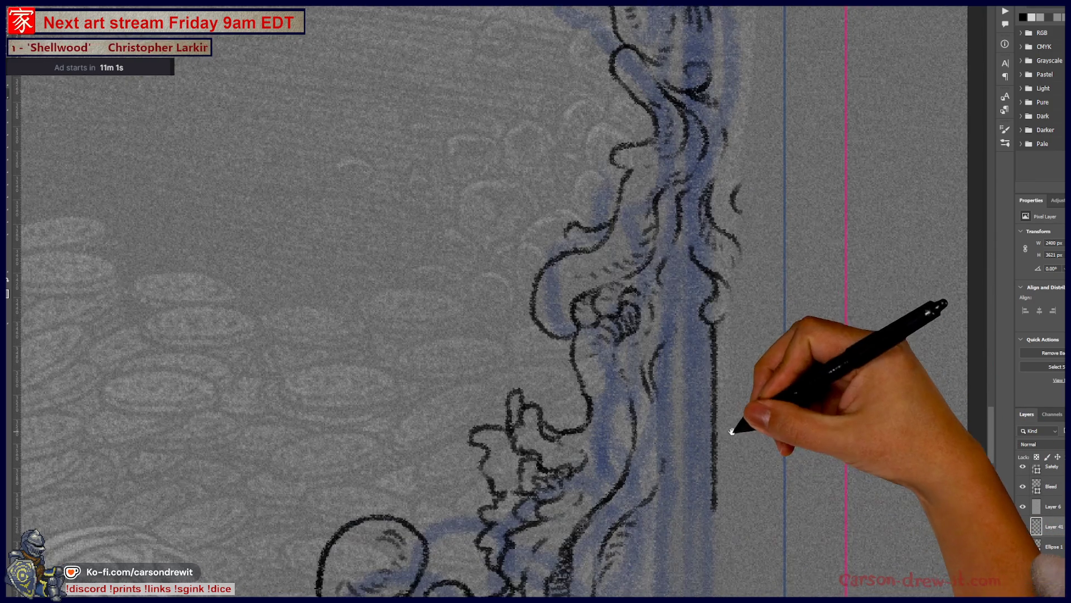
drag(712, 478, 693, 496)
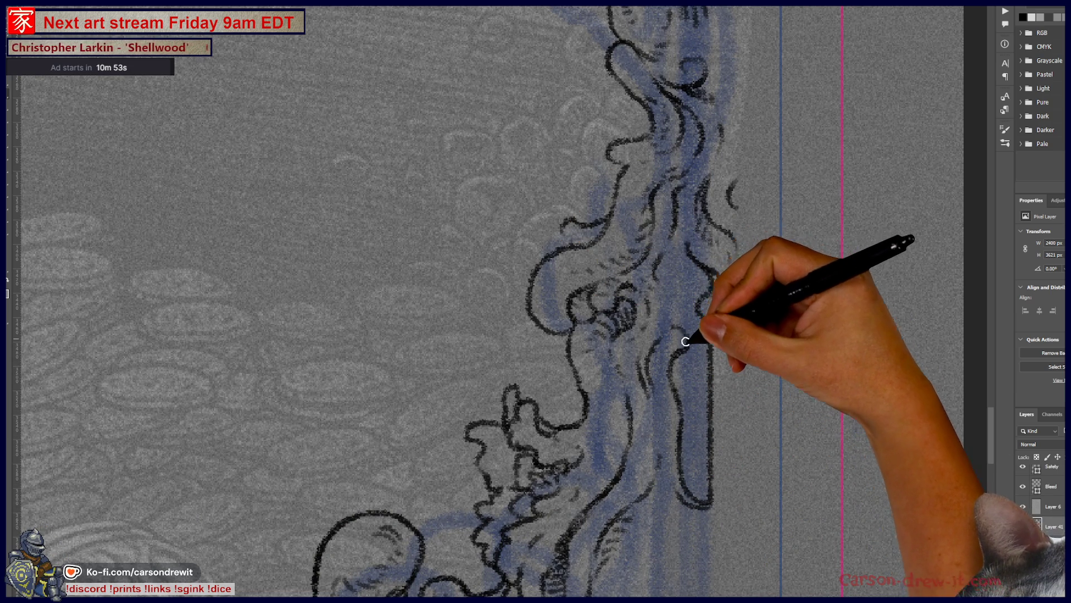
drag(662, 284, 707, 324)
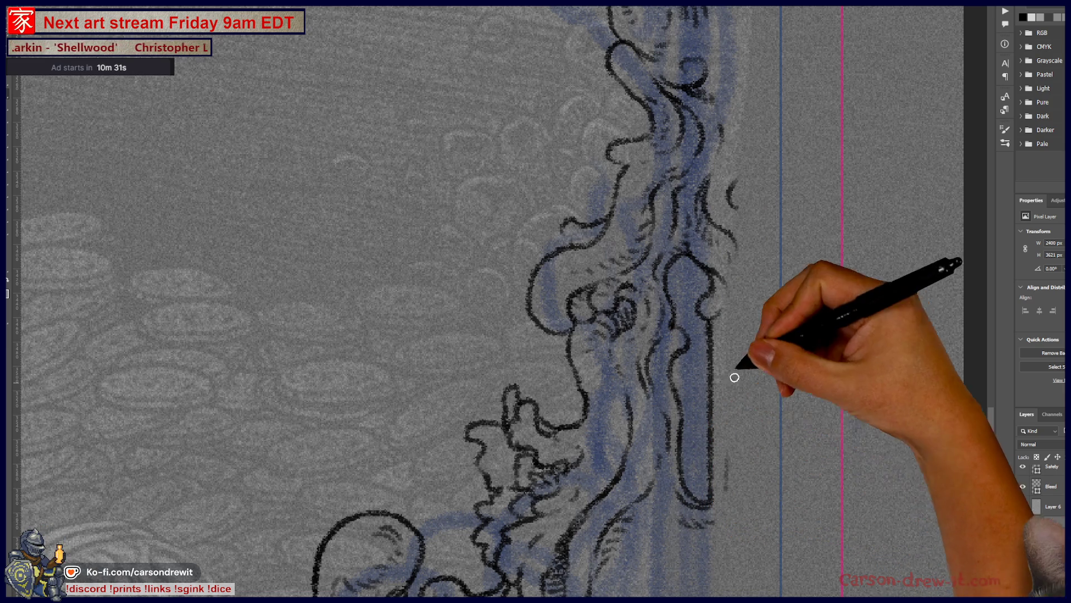
drag(730, 341, 732, 423)
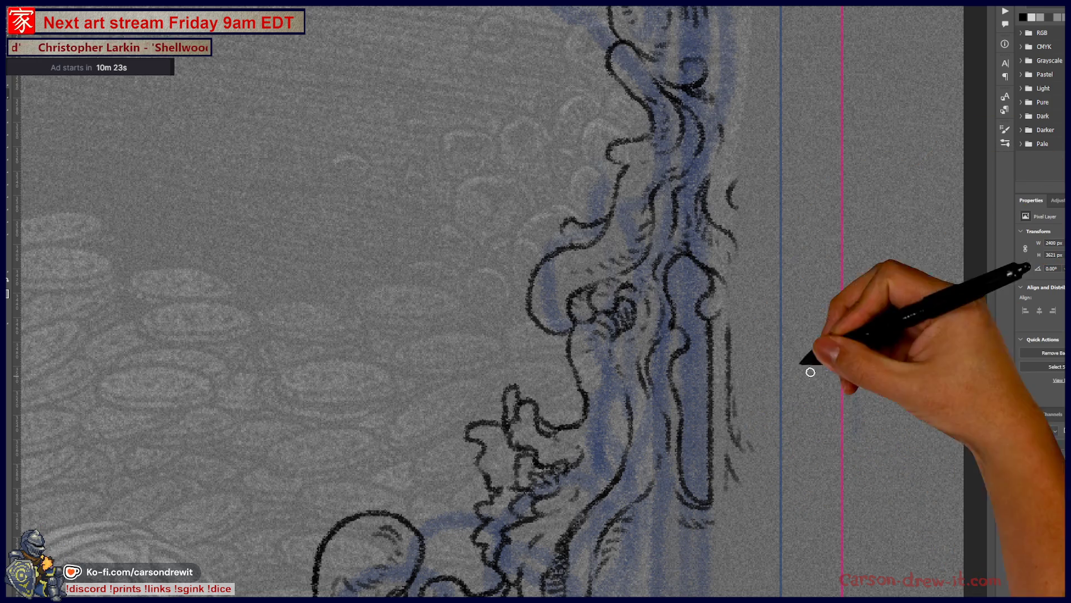
Step: Add short curved strokes beside the ornament higher up the border
mouse_move(694, 136)
mouse_down()
mouse_move(617, 395)
mouse_move(620, 459)
mouse_up()
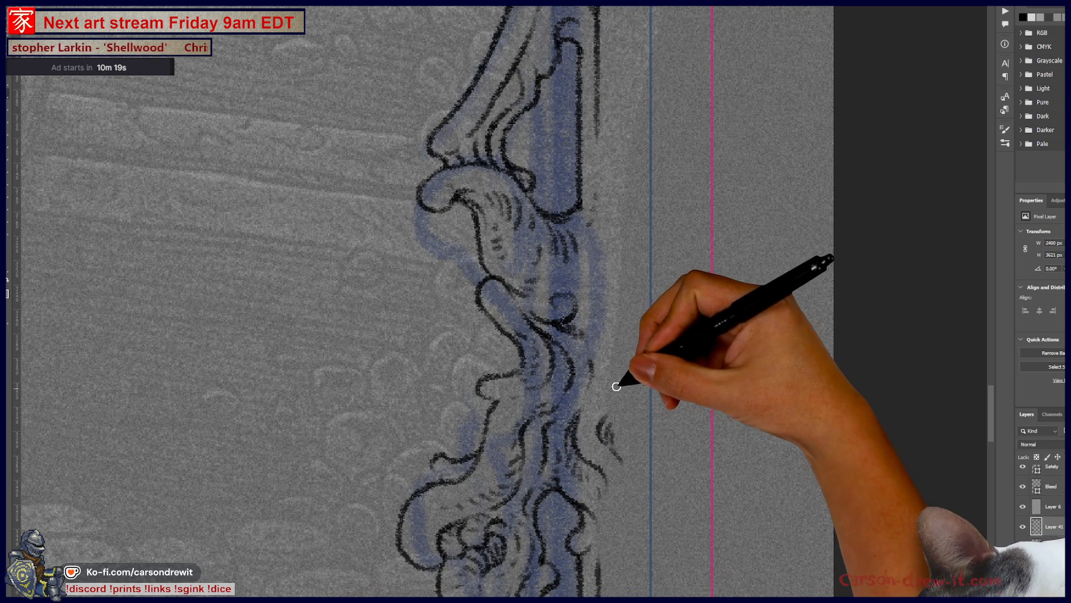
drag(616, 389, 609, 311)
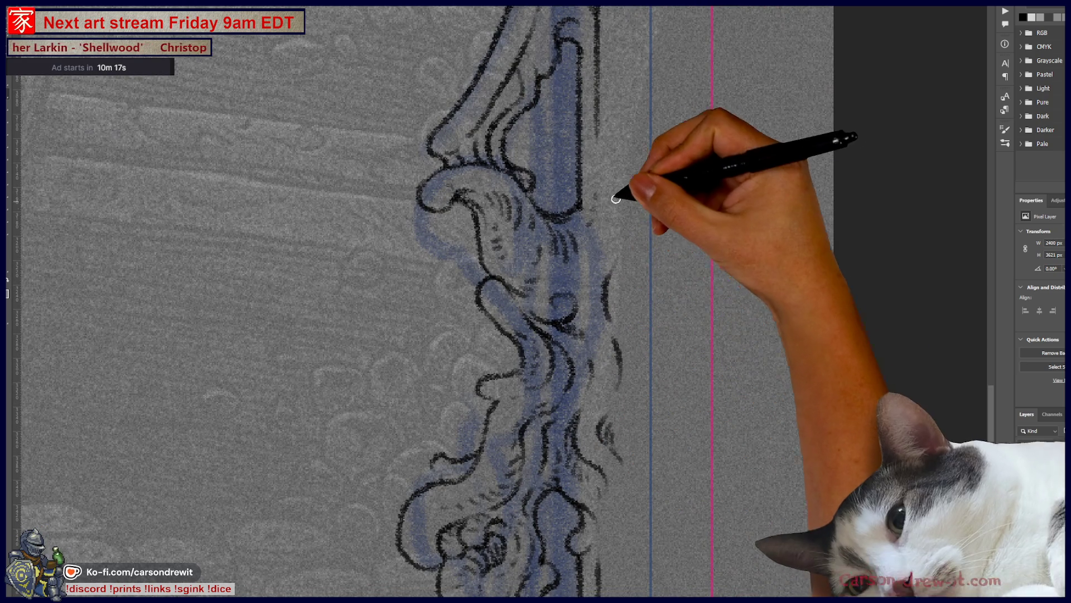
drag(617, 243, 619, 208)
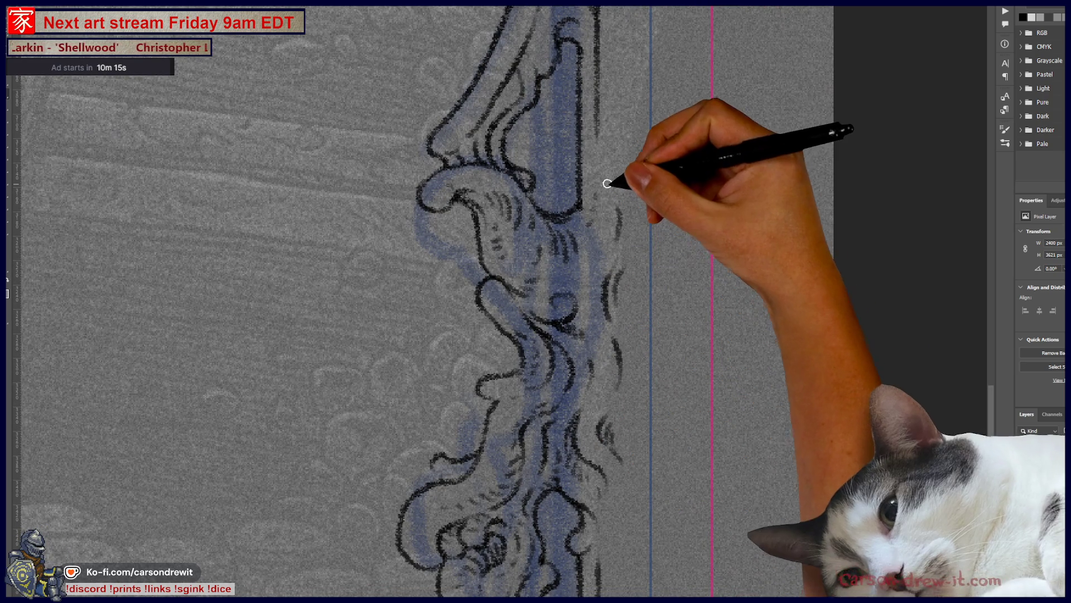
scroll(733, 150, down, 5)
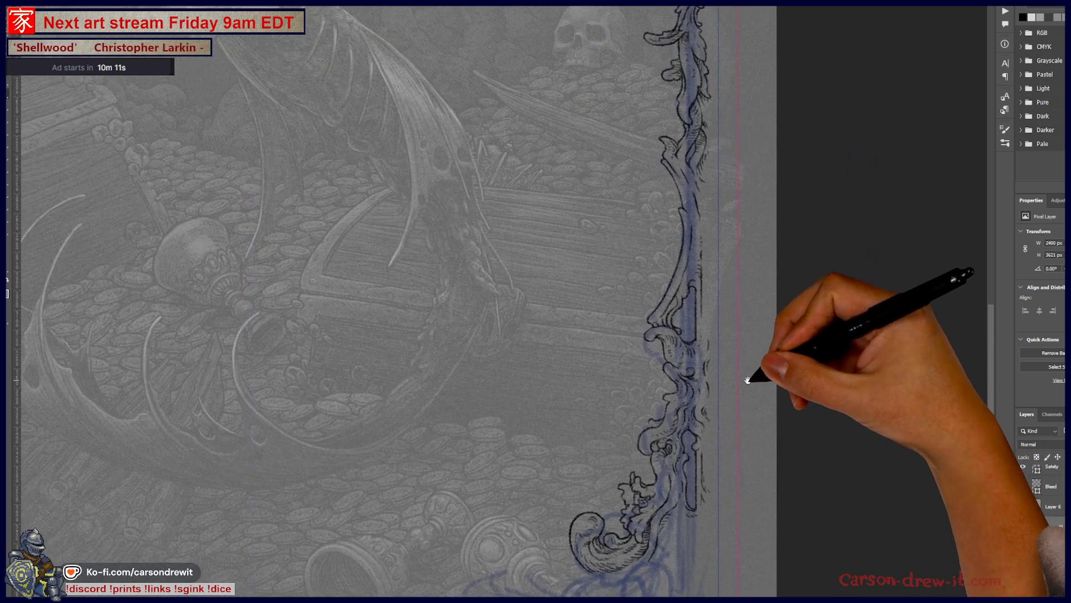
Step: Ink an arch beside the lower-right curl with a straight vertical edge curving left at the bottom
drag(747, 381, 760, 328)
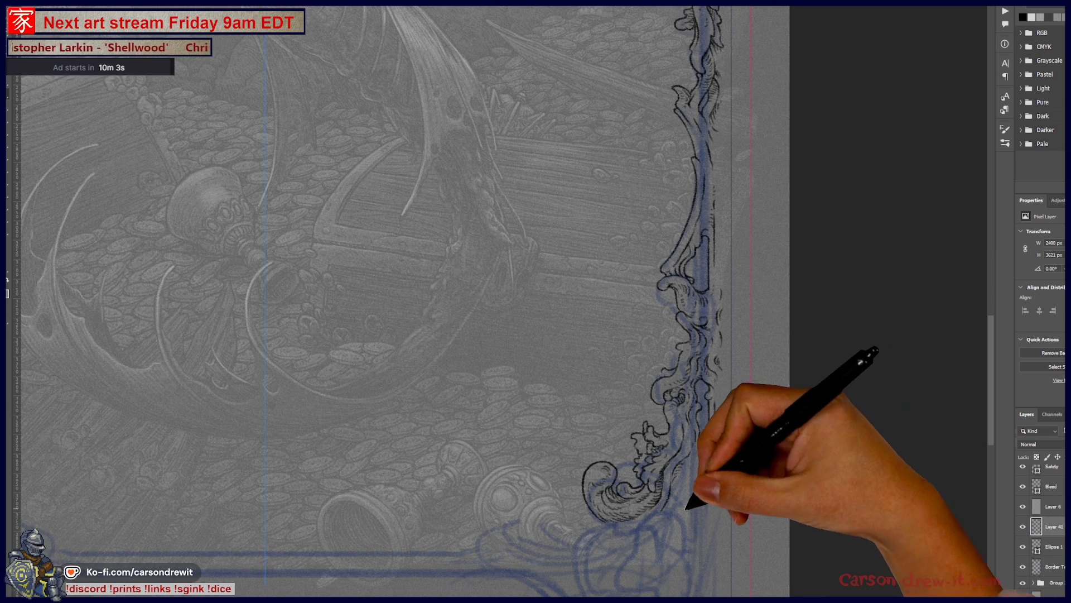
scroll(705, 502, up, 3)
scroll(711, 491, up, 3)
scroll(729, 391, up, 2)
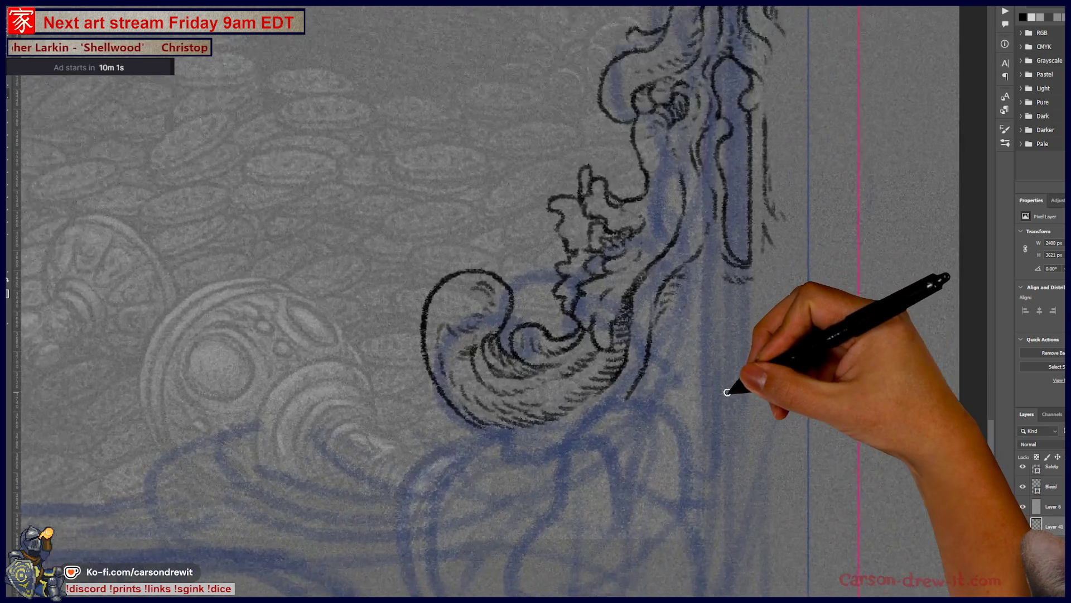
scroll(727, 391, up, 2)
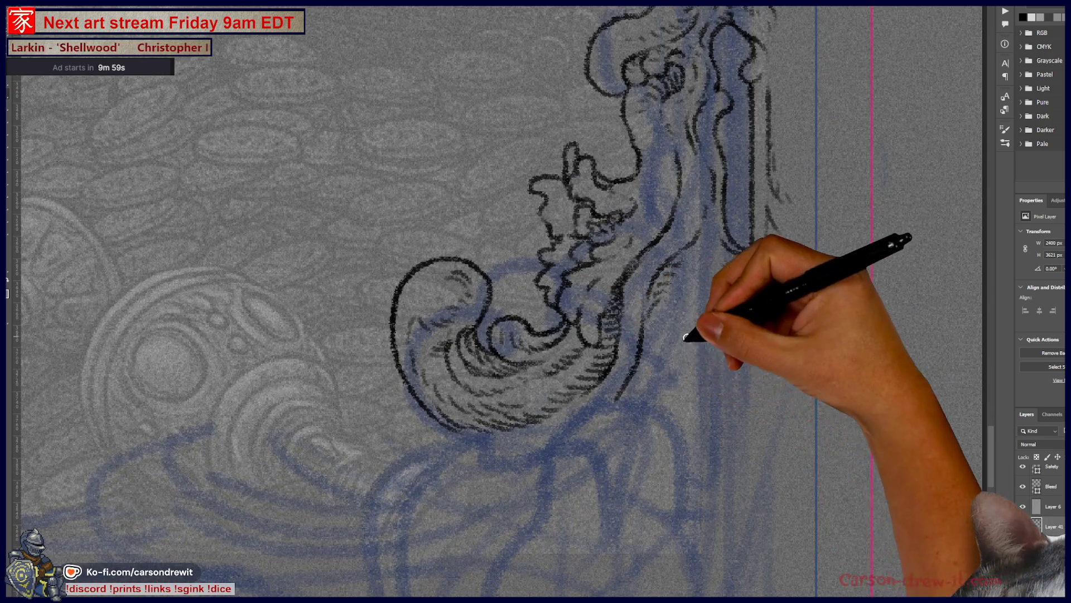
mouse_move(660, 321)
mouse_down()
mouse_move(694, 292)
mouse_move(736, 287)
mouse_move(751, 392)
mouse_up()
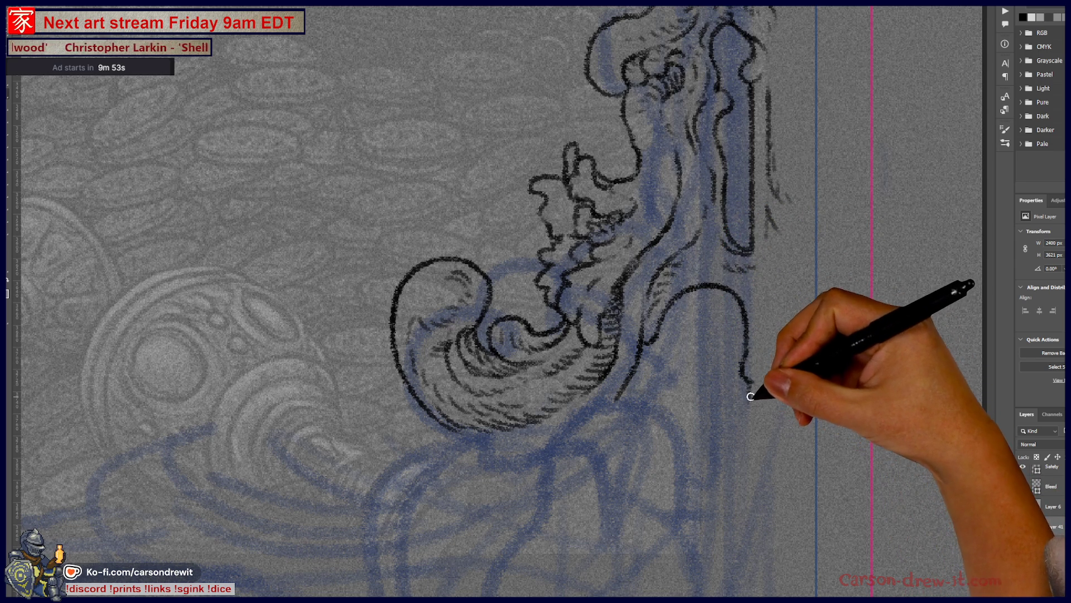
shift+click(745, 483)
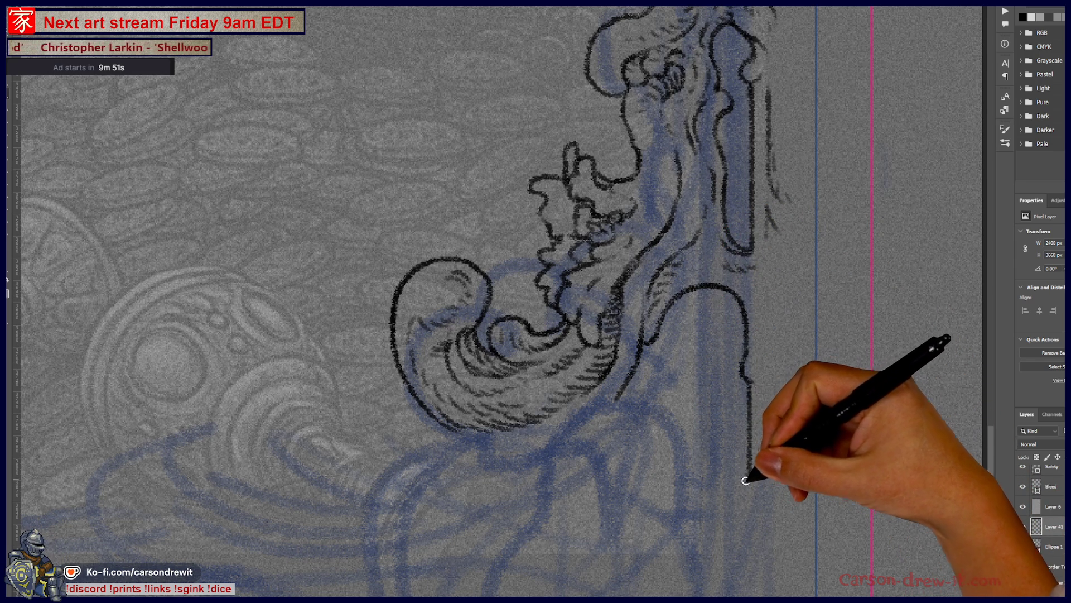
drag(746, 477, 691, 476)
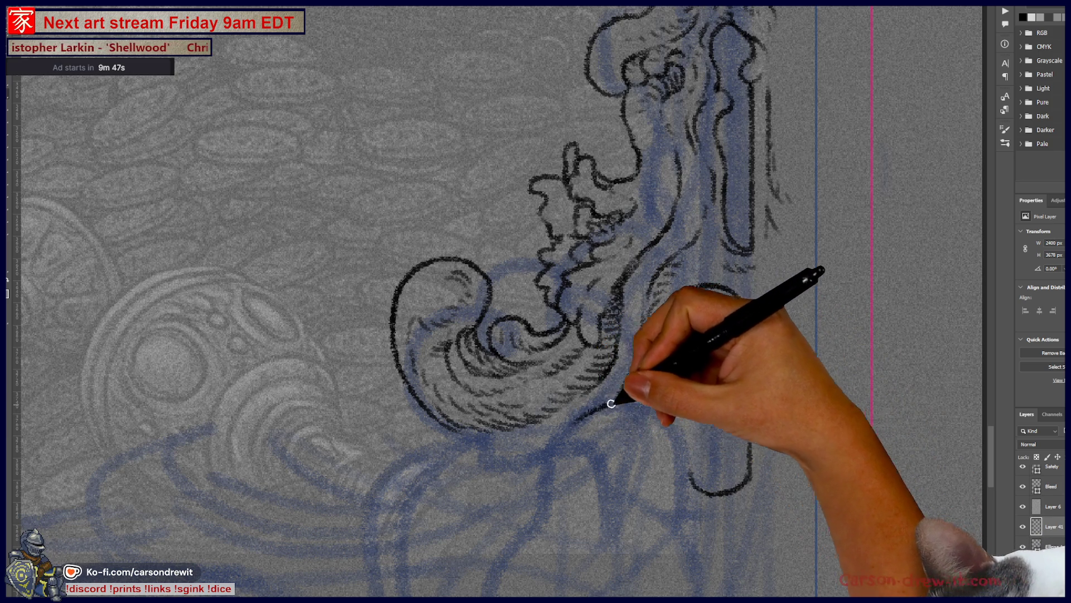
Step: Join the arch to the curl with a line beneath it and an arc, then view the whole border
mouse_move(586, 411)
mouse_down()
mouse_move(658, 400)
mouse_move(691, 456)
mouse_move(730, 478)
mouse_move(741, 410)
mouse_up()
mouse_move(628, 379)
mouse_down()
mouse_move(645, 335)
mouse_move(694, 288)
mouse_move(753, 363)
mouse_move(753, 379)
mouse_up()
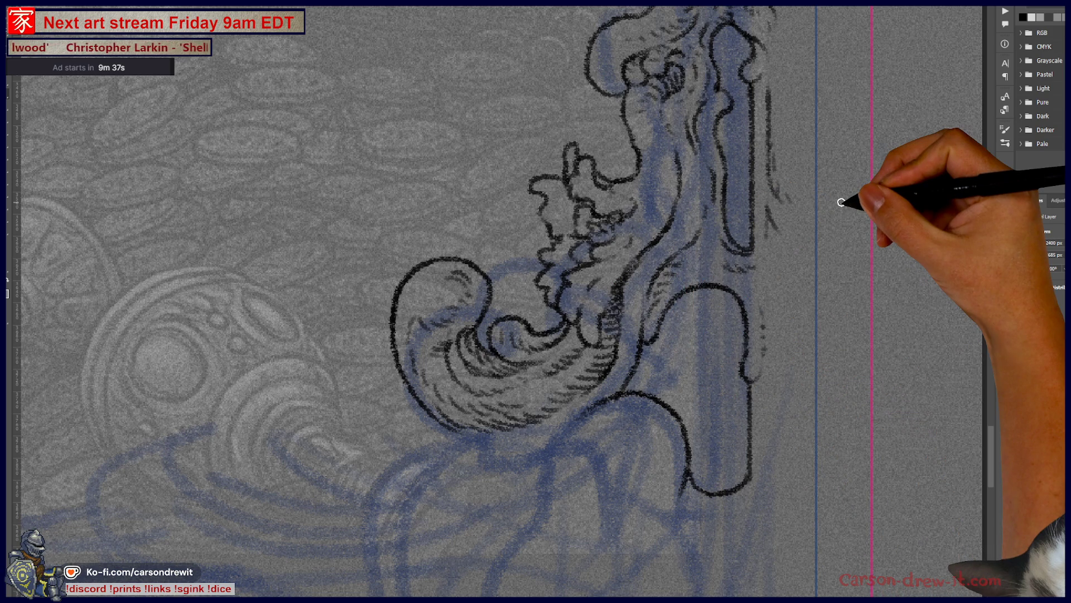
key(ctrl+minus)
key(ctrl+minus)
drag(718, 346, 699, 431)
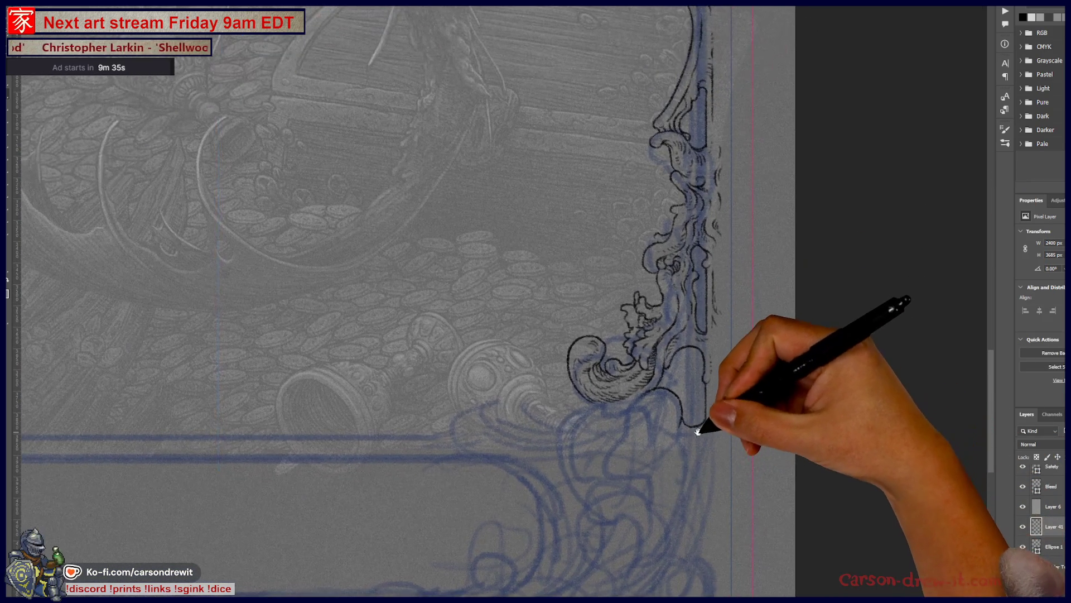
key(ctrl+minus)
Step: Outline the cloud shape's right edge beside the curl and hatch shading below it
key(ctrl+plus)
key(ctrl+plus)
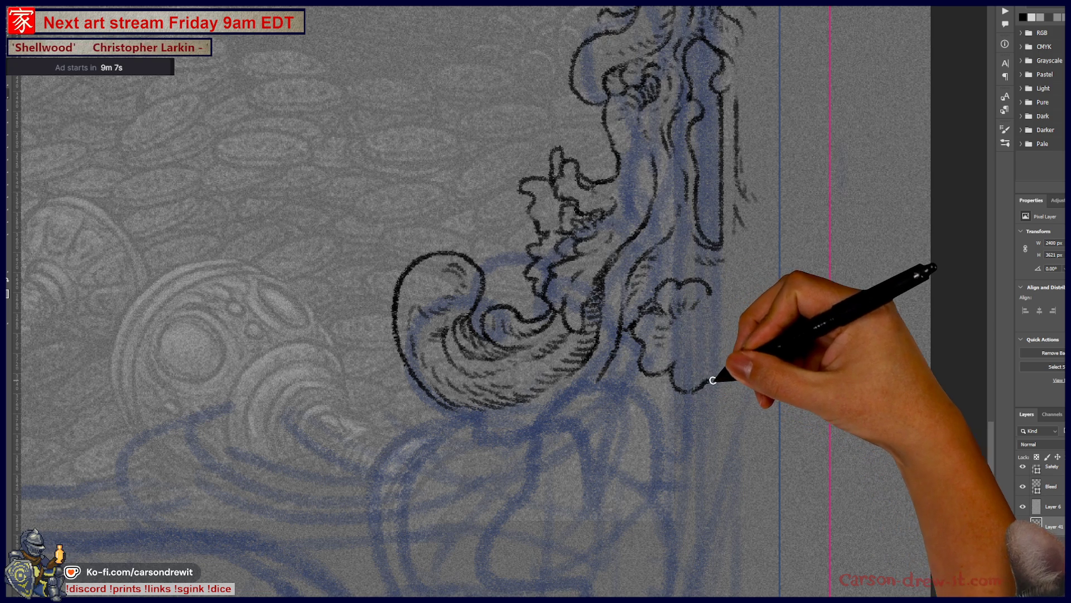
drag(723, 348, 728, 319)
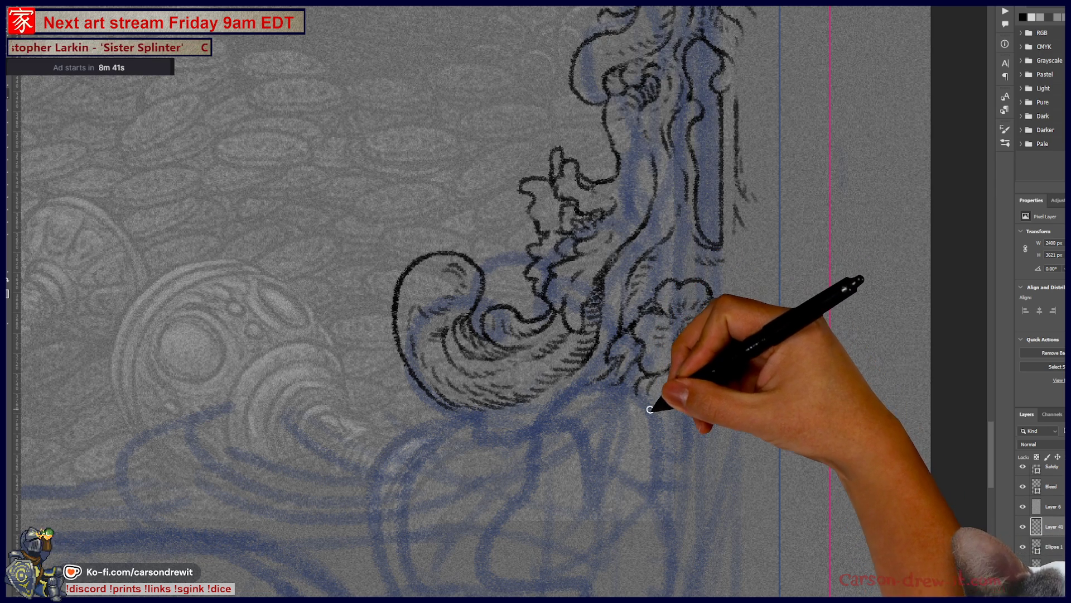
drag(664, 389, 669, 420)
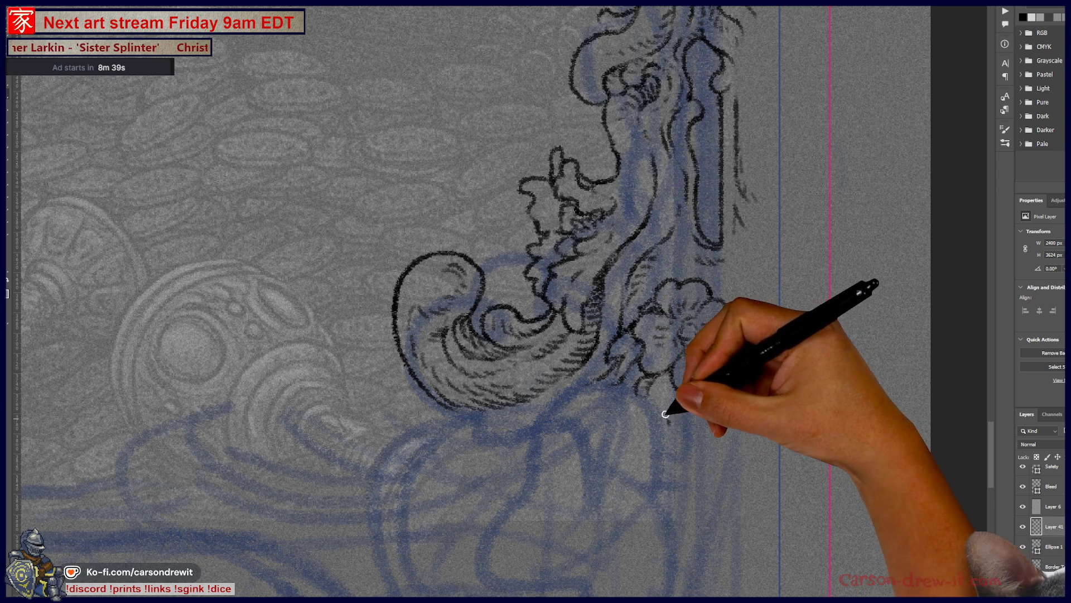
mouse_move(682, 383)
mouse_down()
mouse_move(695, 406)
mouse_move(706, 288)
mouse_move(680, 230)
mouse_up()
drag(721, 93, 721, 247)
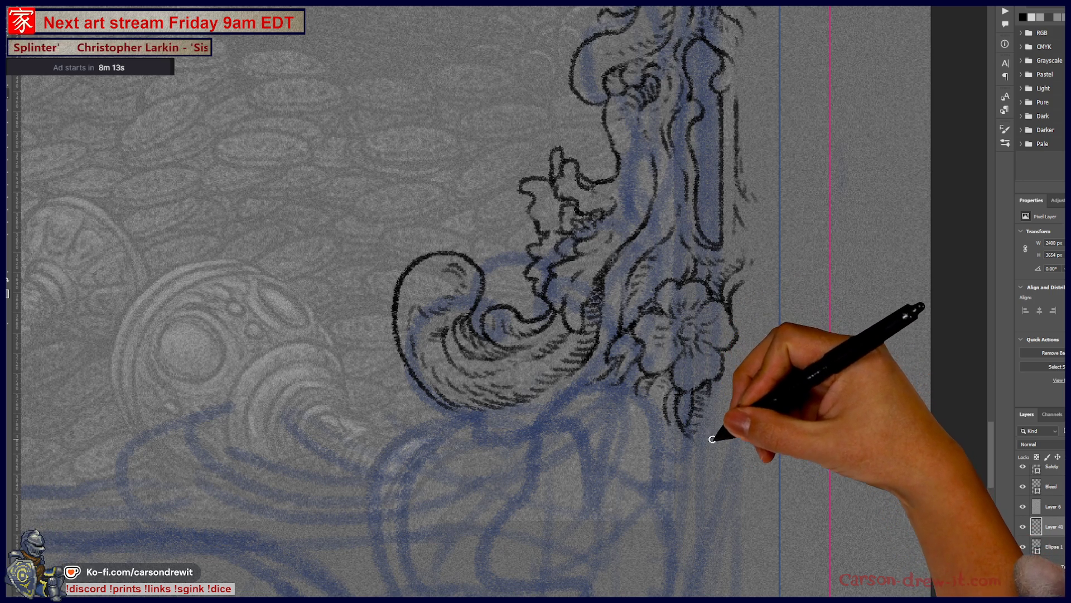
drag(722, 458, 745, 363)
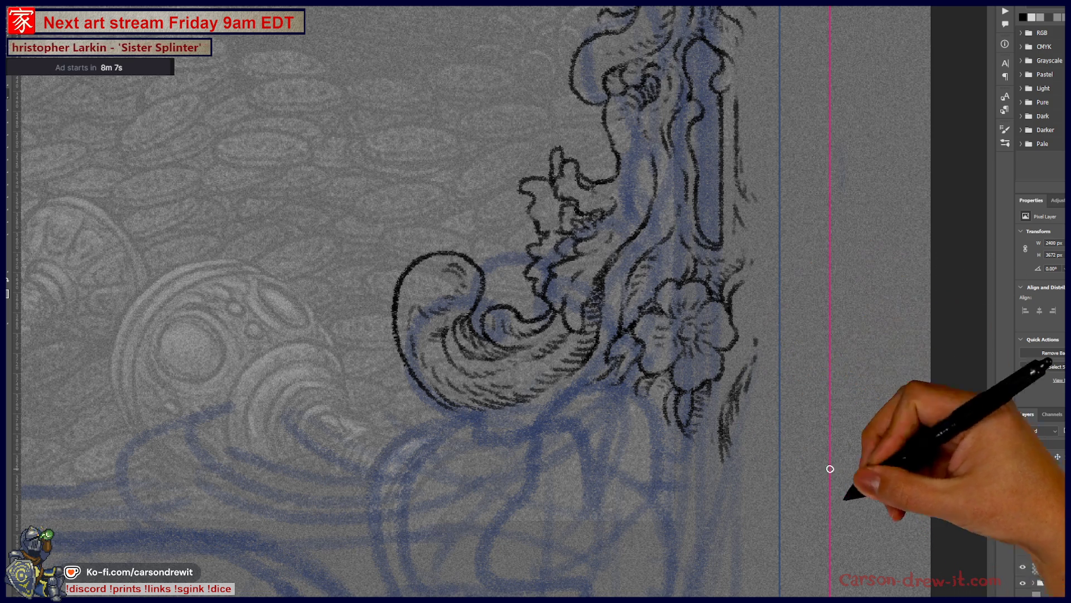
scroll(837, 544, down, 3)
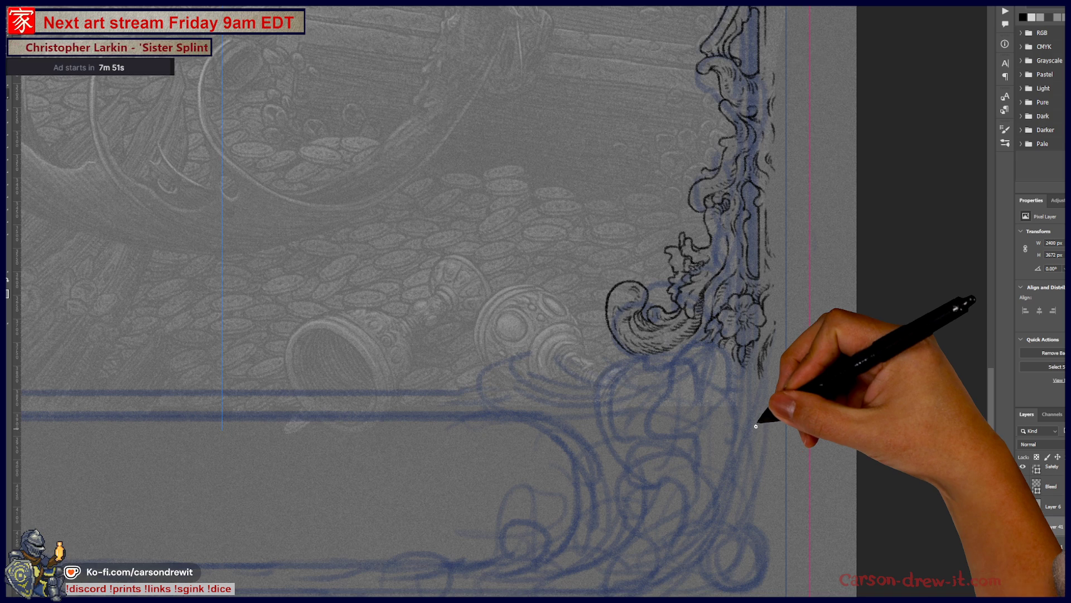
scroll(657, 339, up, 2)
scroll(658, 328, up, 1)
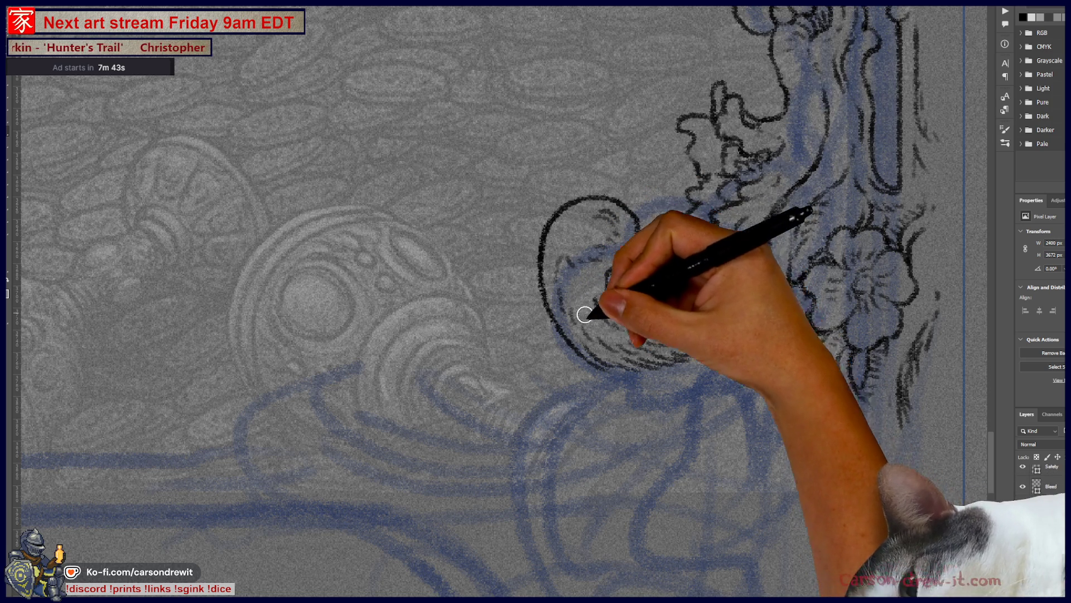
Step: Ink the big scroll curl's inner spiral, lower wave and loop, with hatching darkening its lower-right edge
drag(586, 303, 608, 320)
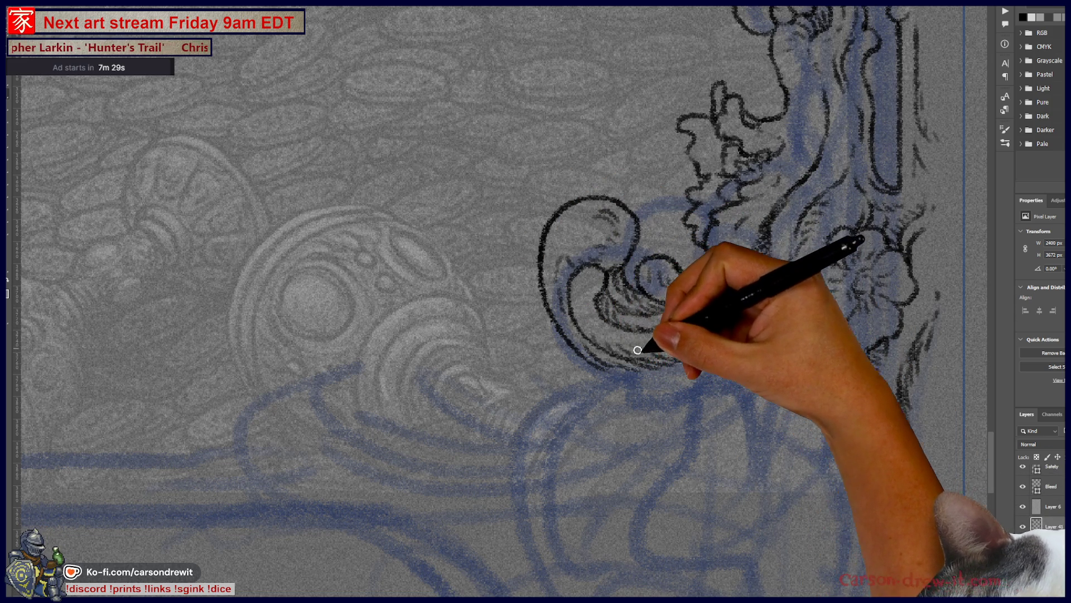
mouse_move(612, 348)
mouse_down()
mouse_move(694, 334)
mouse_move(567, 354)
mouse_move(508, 203)
mouse_up()
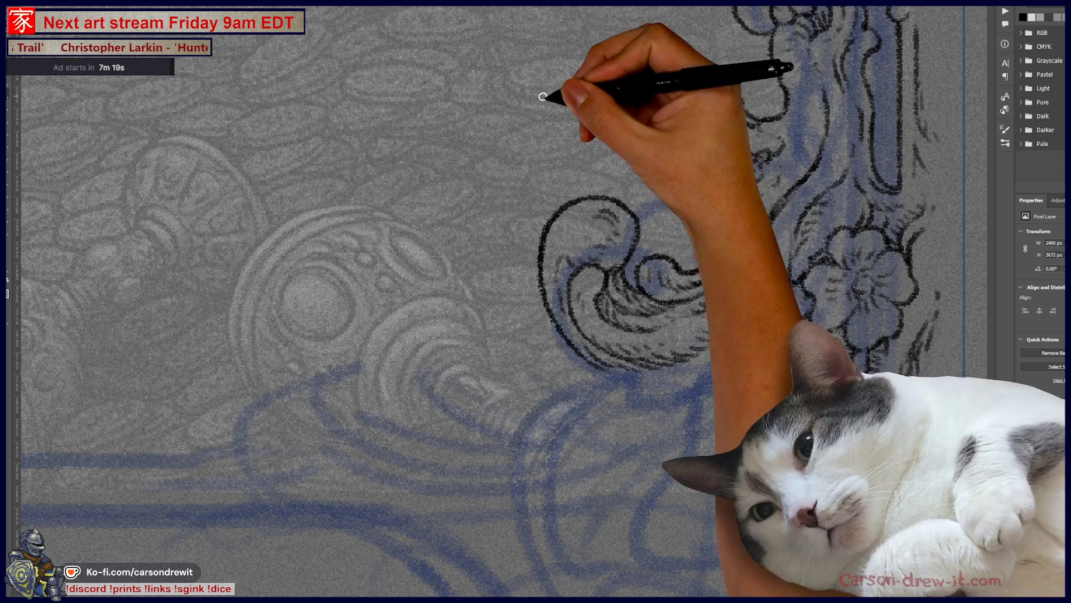
drag(615, 314, 641, 362)
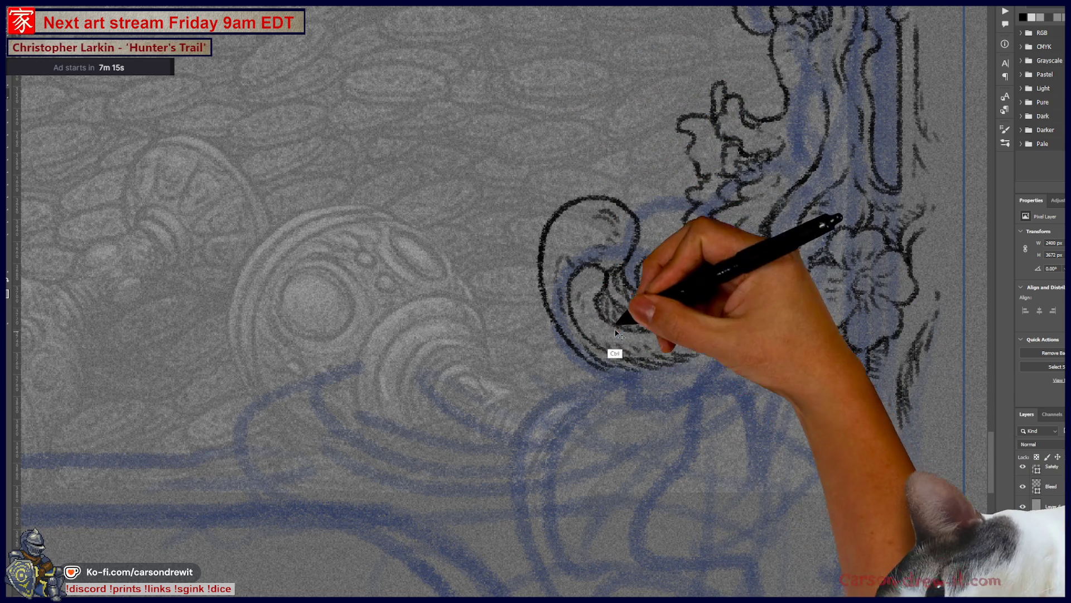
mouse_move(635, 379)
mouse_down()
mouse_move(626, 394)
mouse_move(659, 408)
mouse_up()
drag(717, 371, 701, 373)
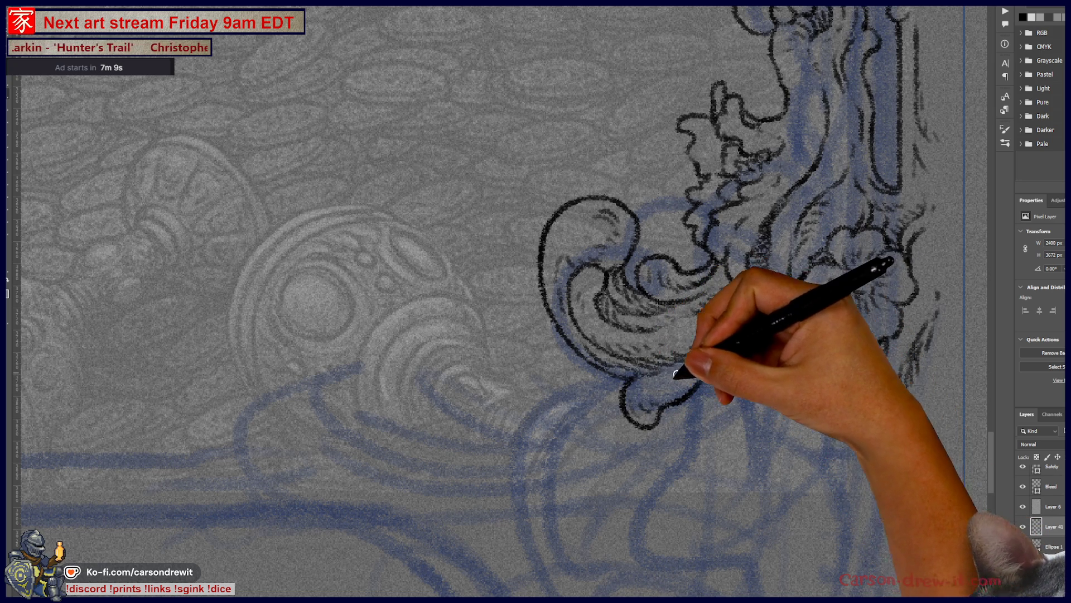
mouse_move(701, 371)
mouse_down()
mouse_move(778, 306)
mouse_move(760, 277)
mouse_move(703, 260)
mouse_move(782, 317)
mouse_up()
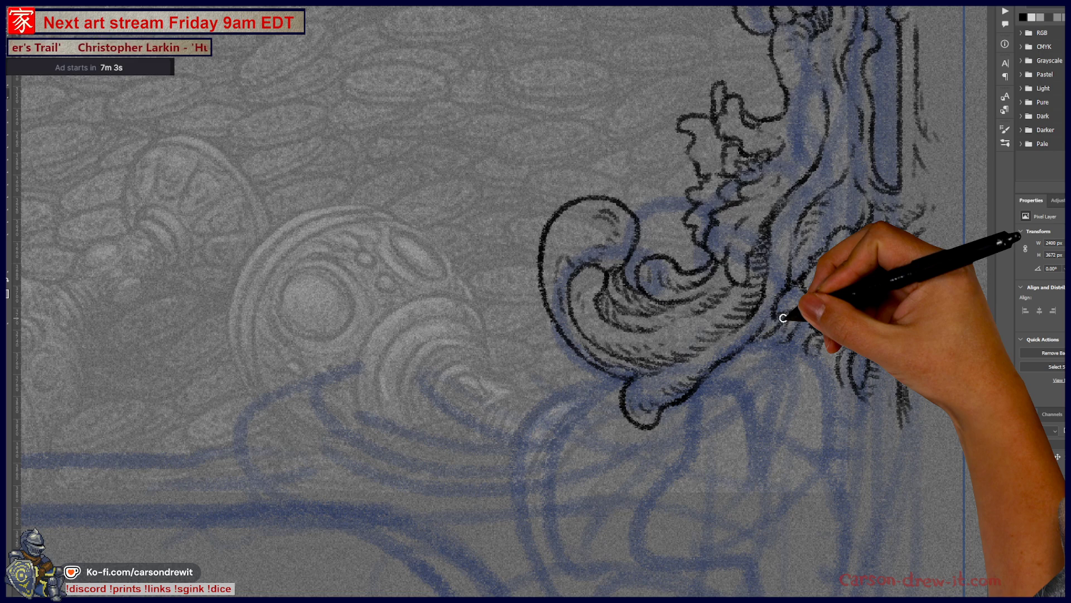
scroll(783, 318, down, 3)
scroll(754, 353, down, 2)
scroll(711, 401, down, 3)
scroll(645, 469, down, 2)
Step: Add ink to the right border ornament and darken its vertical border line
key(ctrl+0)
scroll(732, 309, up, 5)
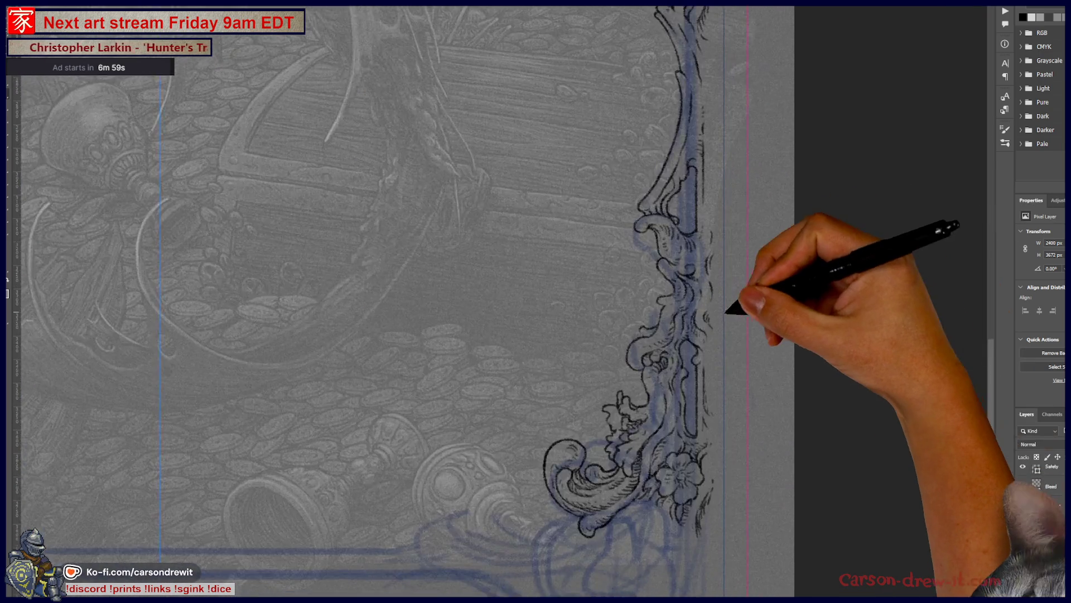
scroll(733, 308, up, 2)
drag(589, 350, 604, 330)
drag(713, 234, 661, 284)
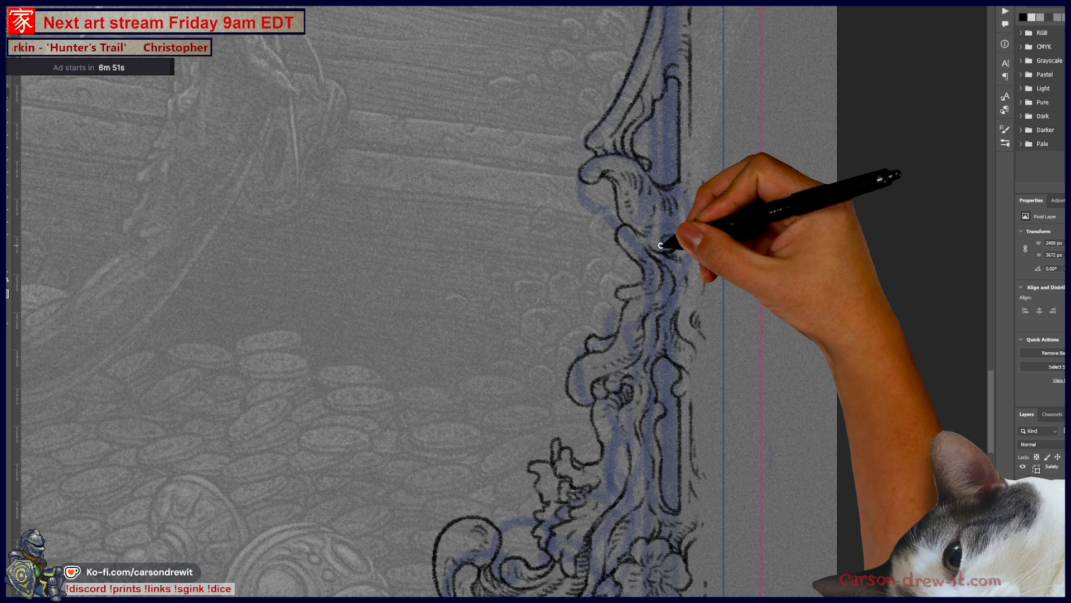
drag(627, 355, 627, 100)
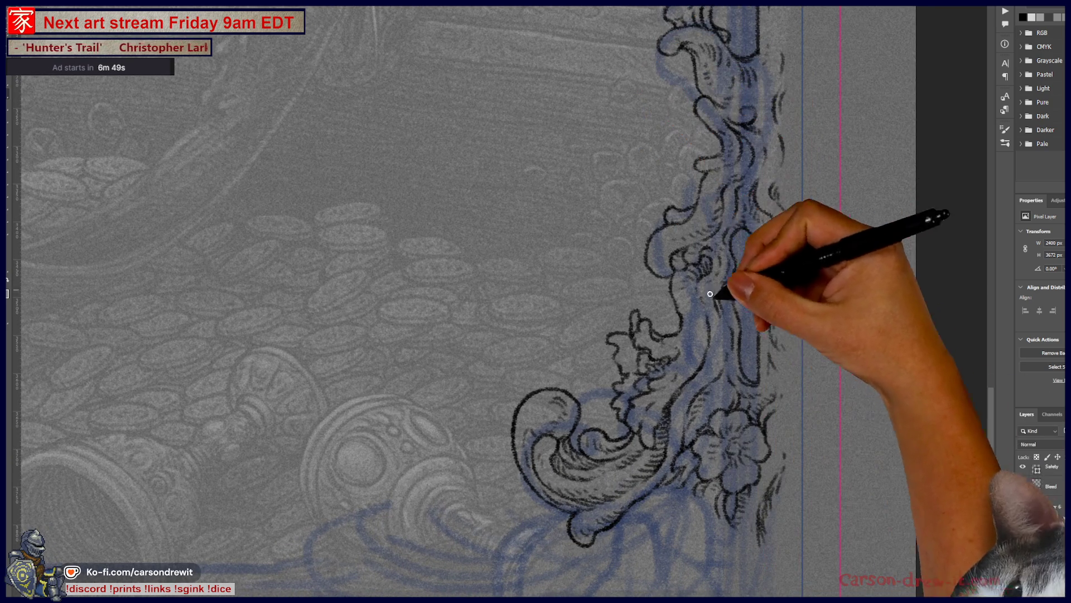
drag(761, 360, 765, 377)
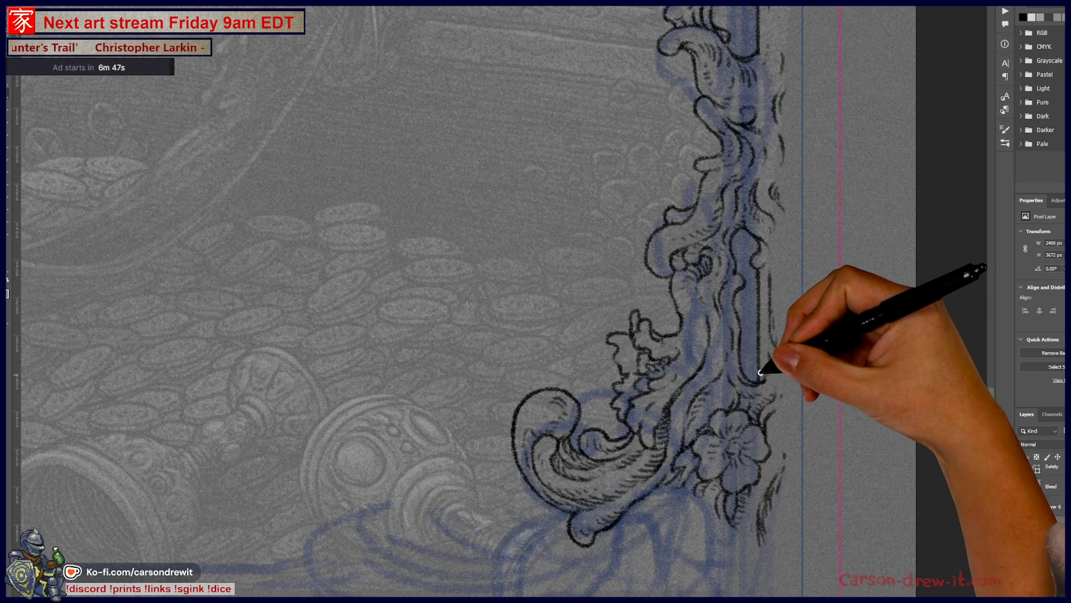
drag(764, 361, 762, 246)
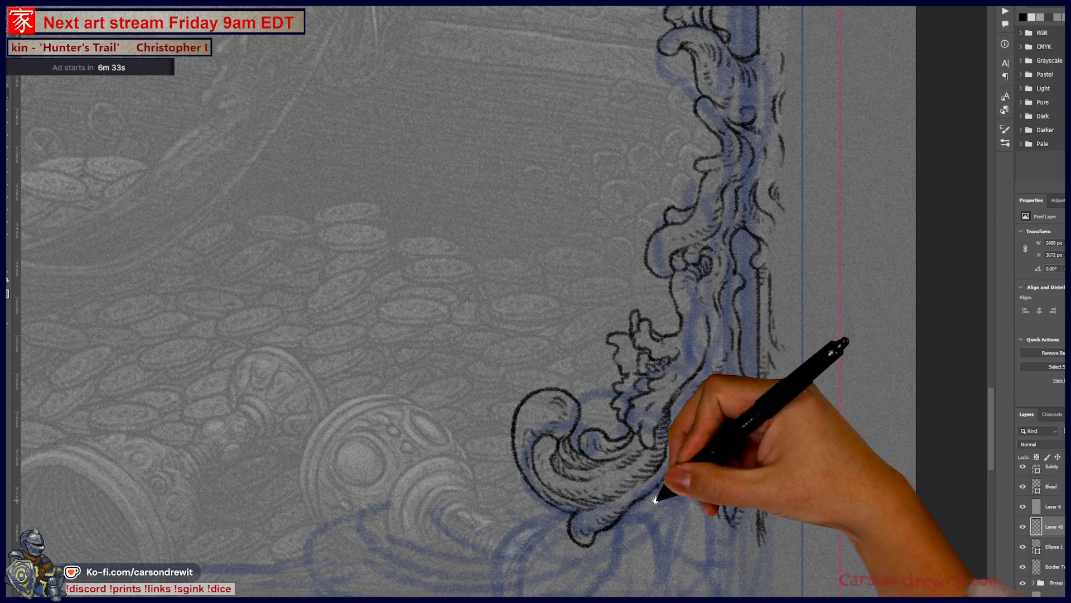
Step: Draw curved strokes below the ornament curl
drag(657, 498, 679, 394)
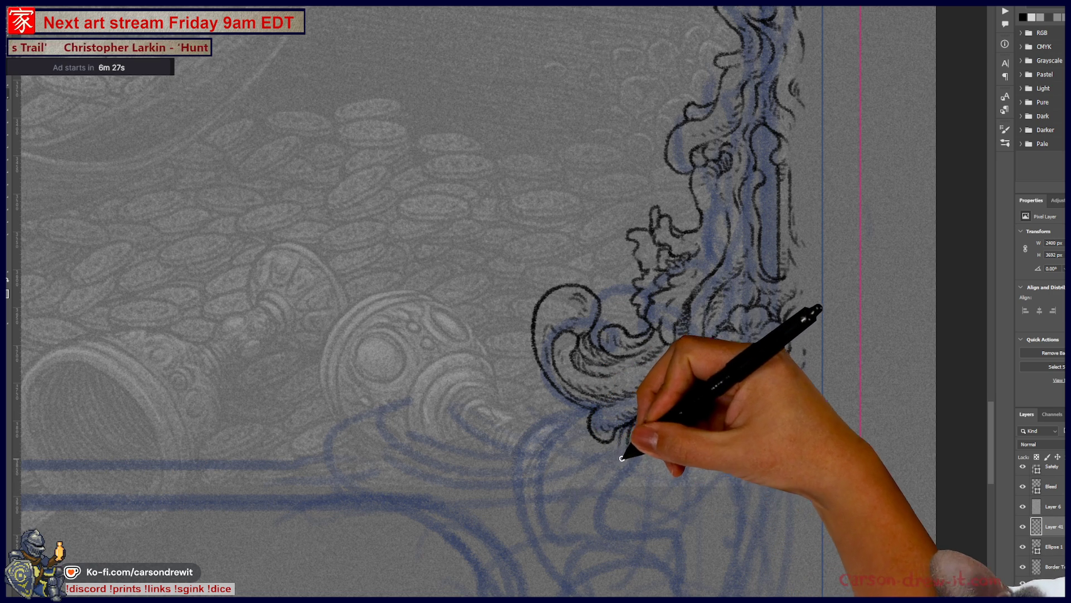
drag(603, 477, 566, 484)
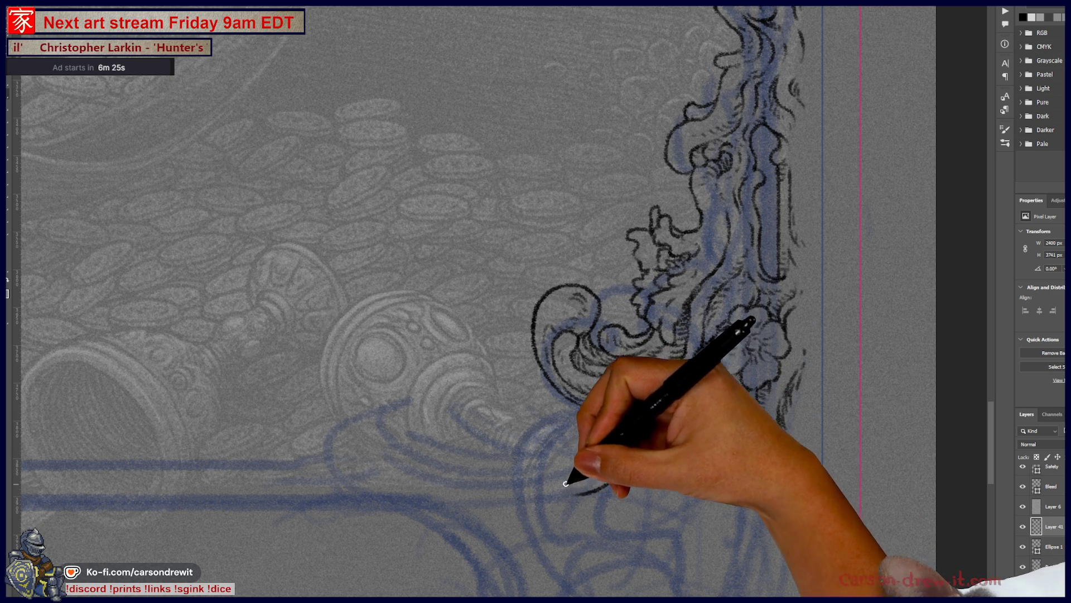
drag(618, 443, 575, 477)
drag(610, 443, 596, 436)
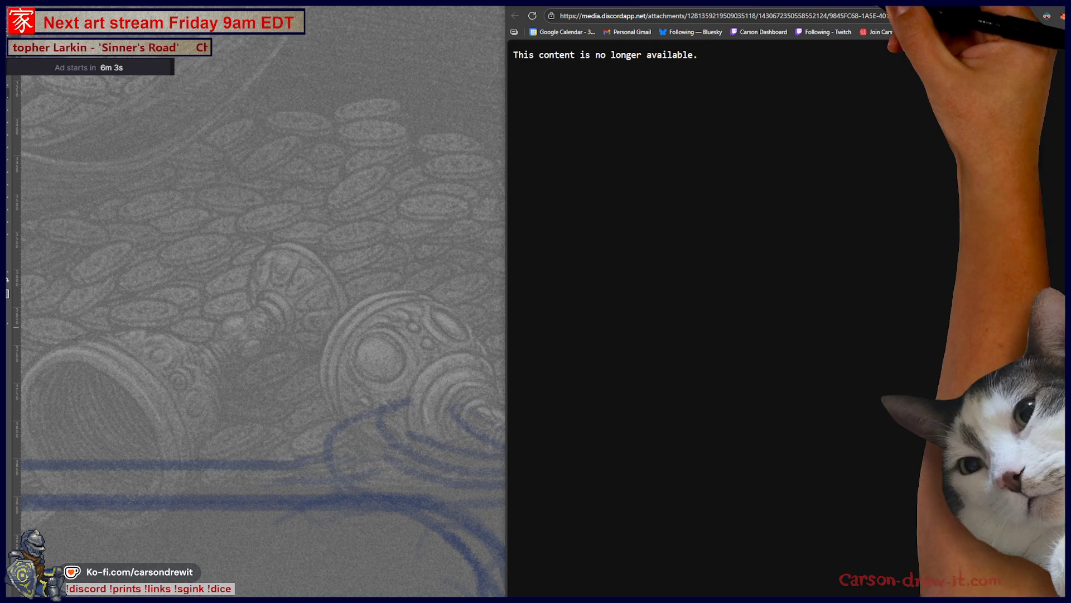
Step: Return from the unavailable page and enlarge the seated man photo in Discord
key(alt+Left)
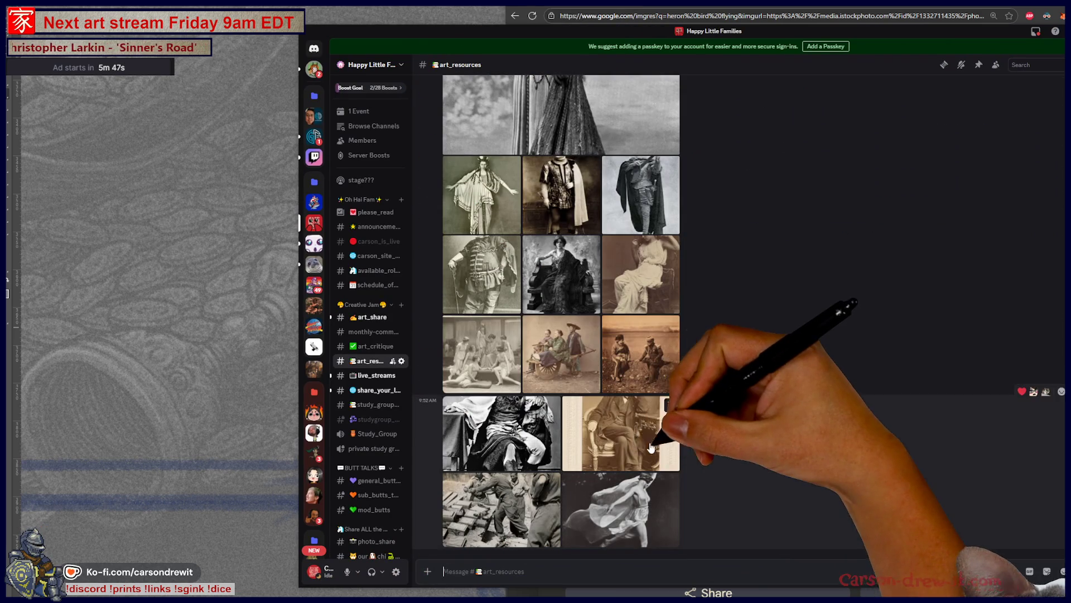
click(636, 443)
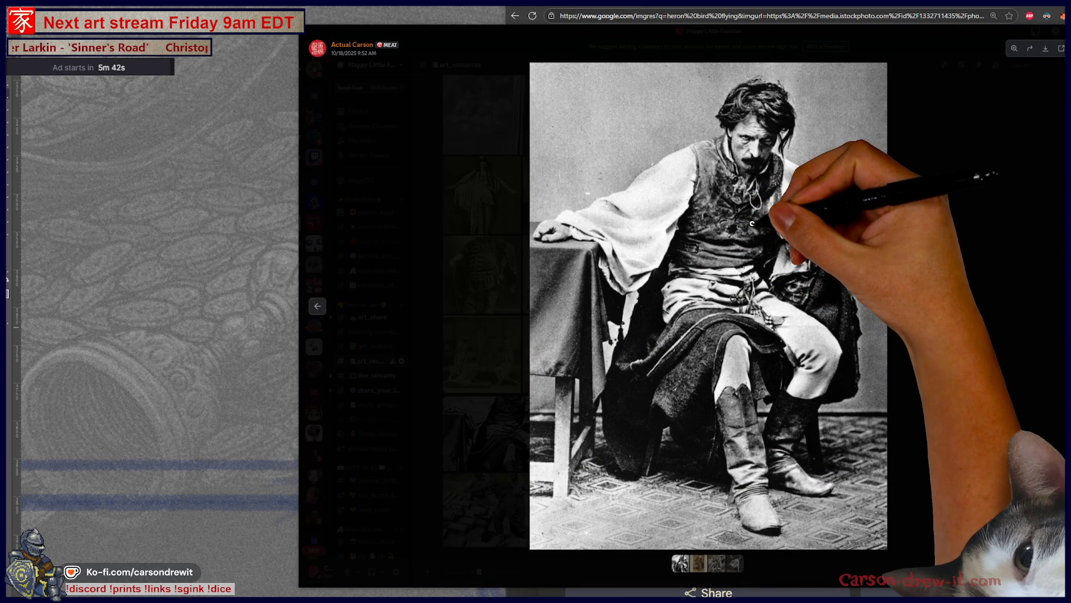
click(817, 382)
Step: Copy the seated man photo's link, close it and switch back to the browser
right_click(776, 209)
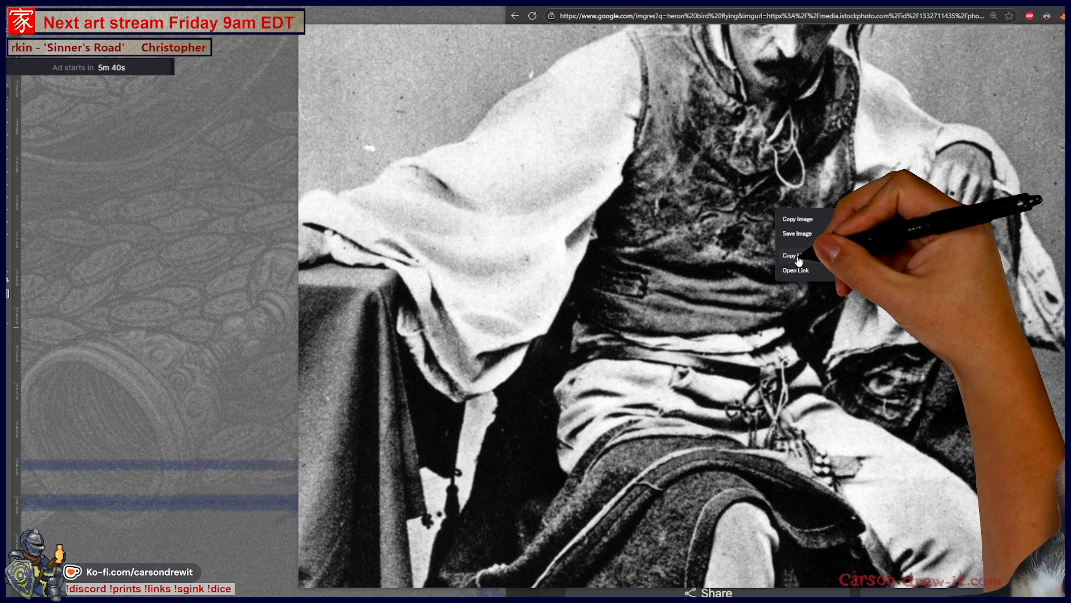
click(799, 256)
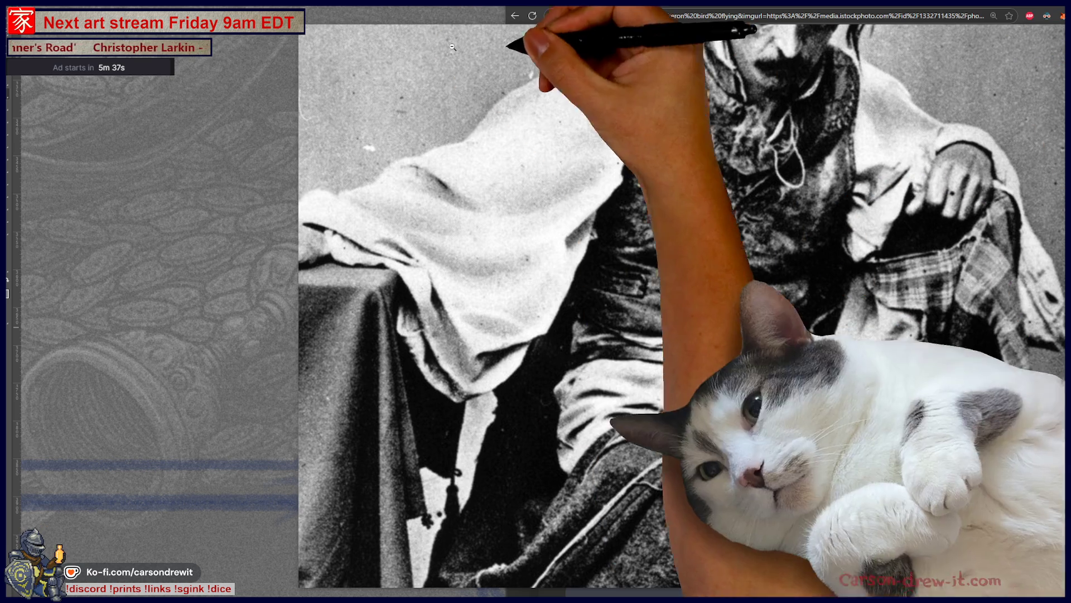
key(Escape)
key(alt+Tab)
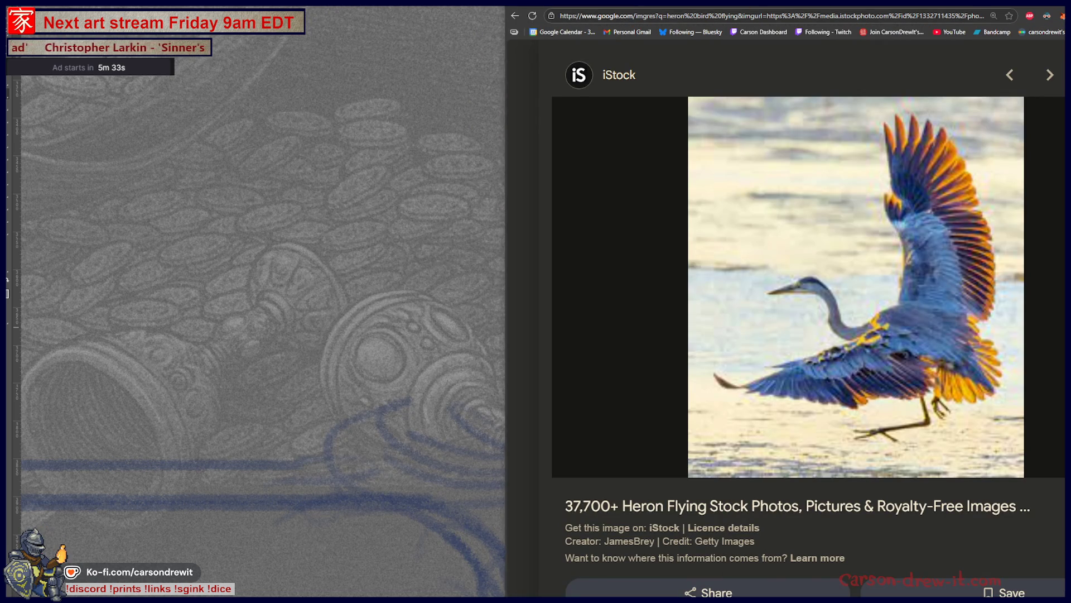
Step: Load the copied painted jacket image link in a new tab and zoom out to see it whole
key(ctrl+t)
key(ctrl+v)
key(Return)
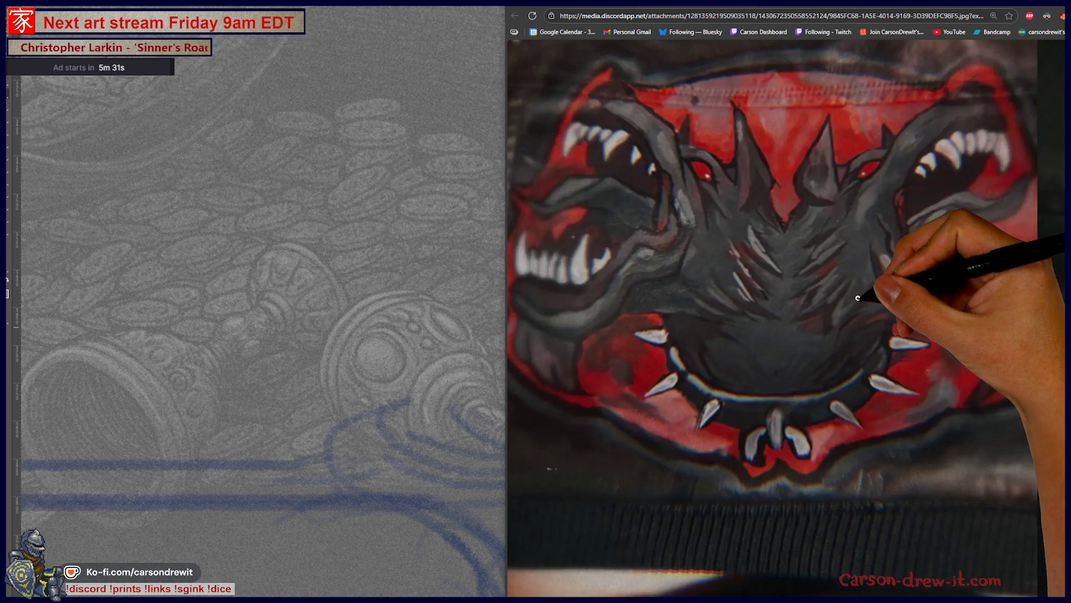
key(ctrl+minus)
key(ctrl+minus)
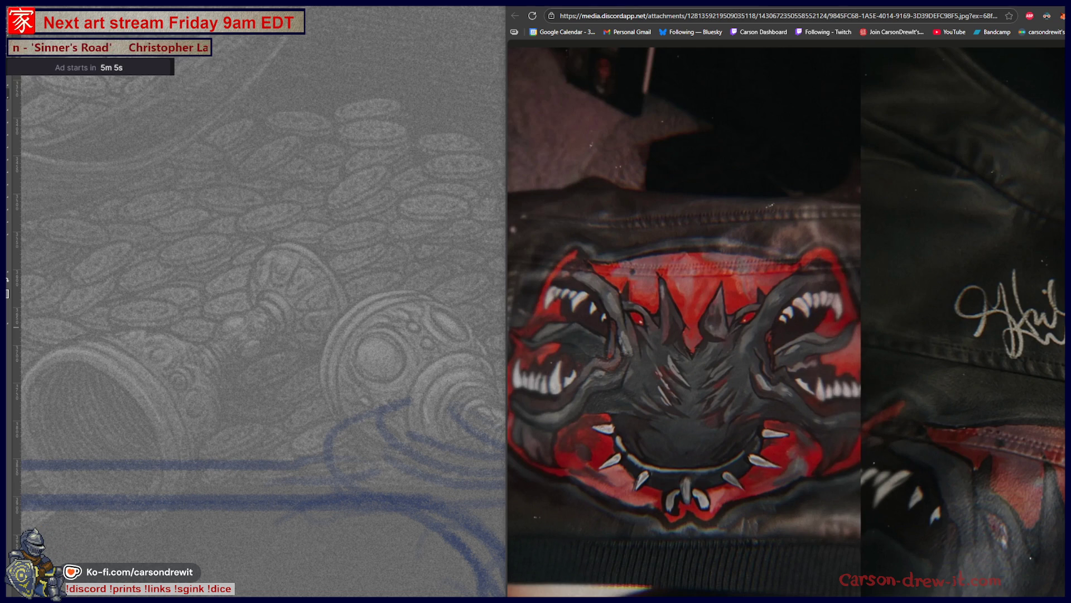
Step: Close the browser tabs and return to Discord's art resources channel
key(alt+Left)
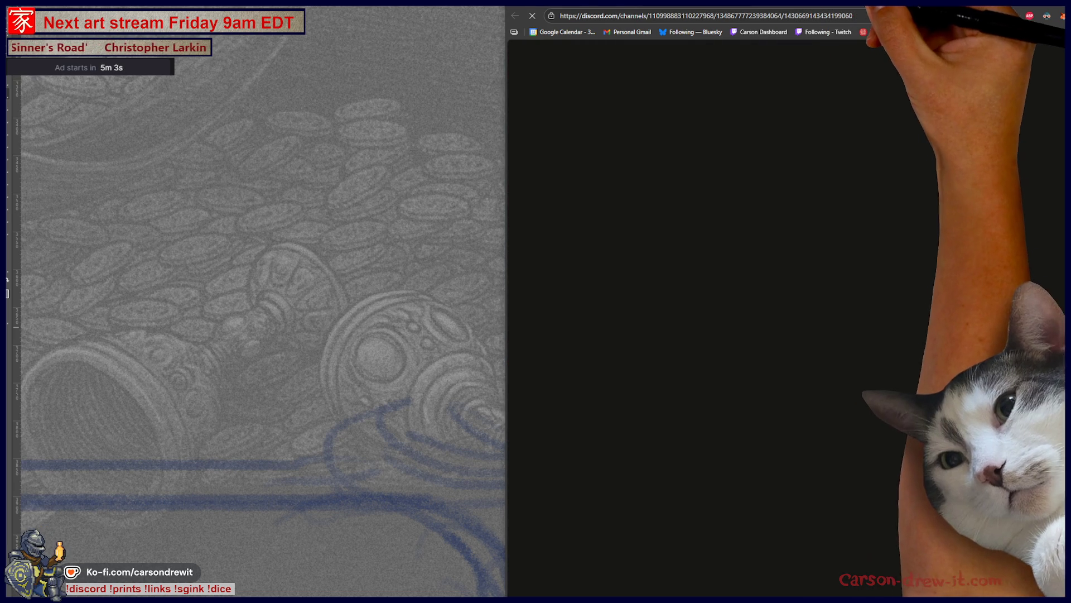
key(ctrl+w)
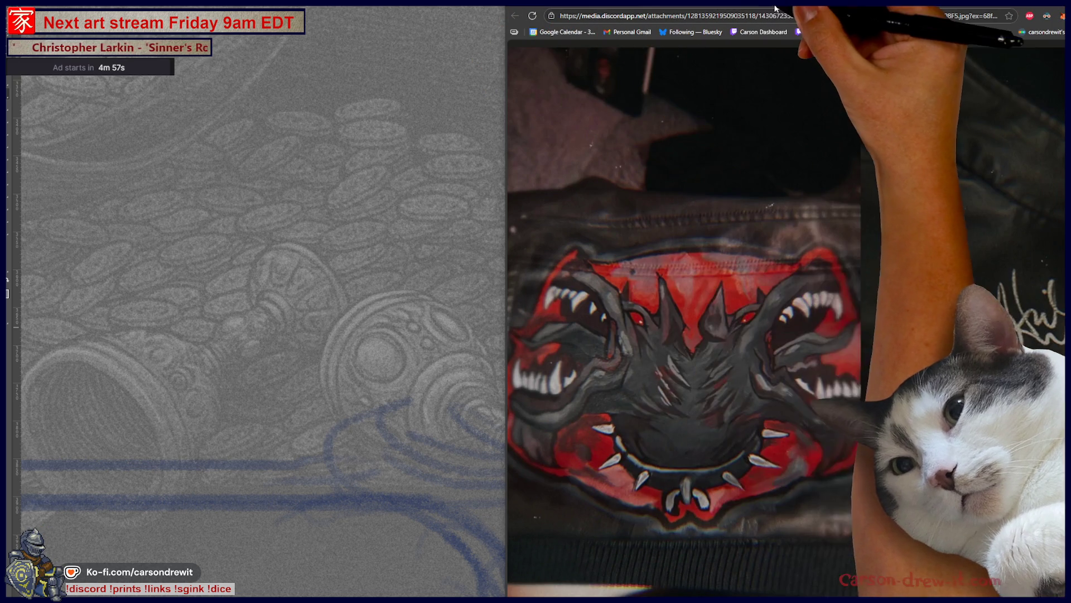
key(ctrl+w)
key(ctrl+w)
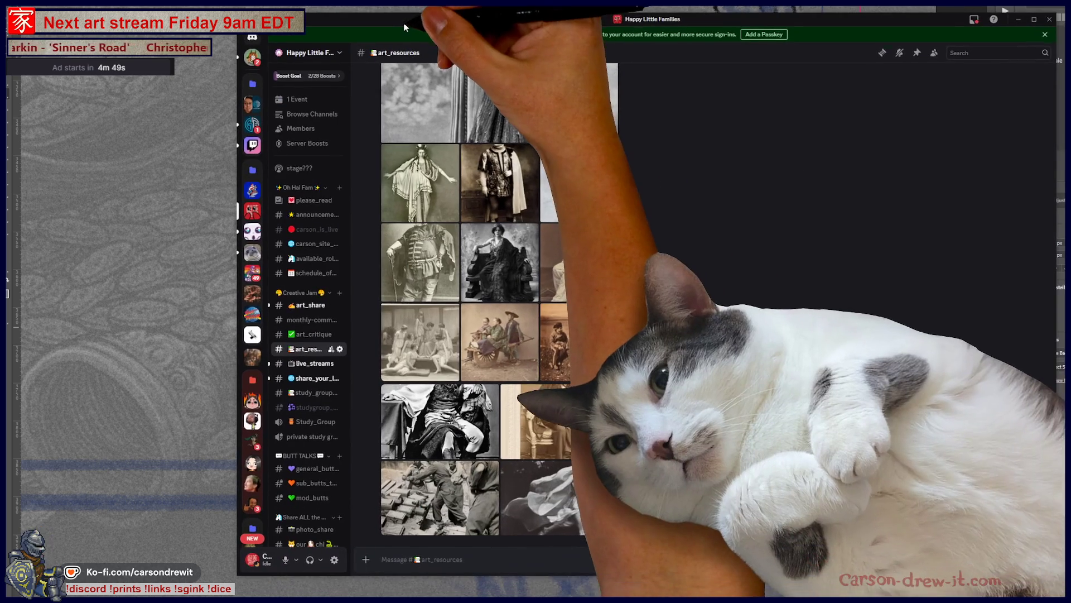
Step: Enlarge the seated man photo in Discord and copy its link again
click(439, 419)
click(710, 203)
right_click(710, 203)
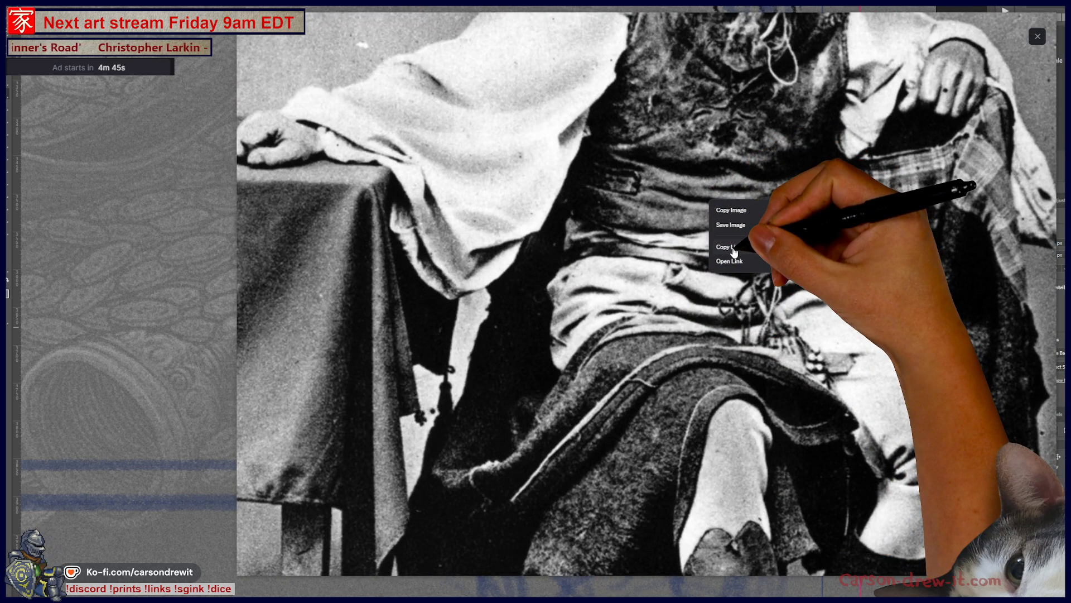
click(725, 246)
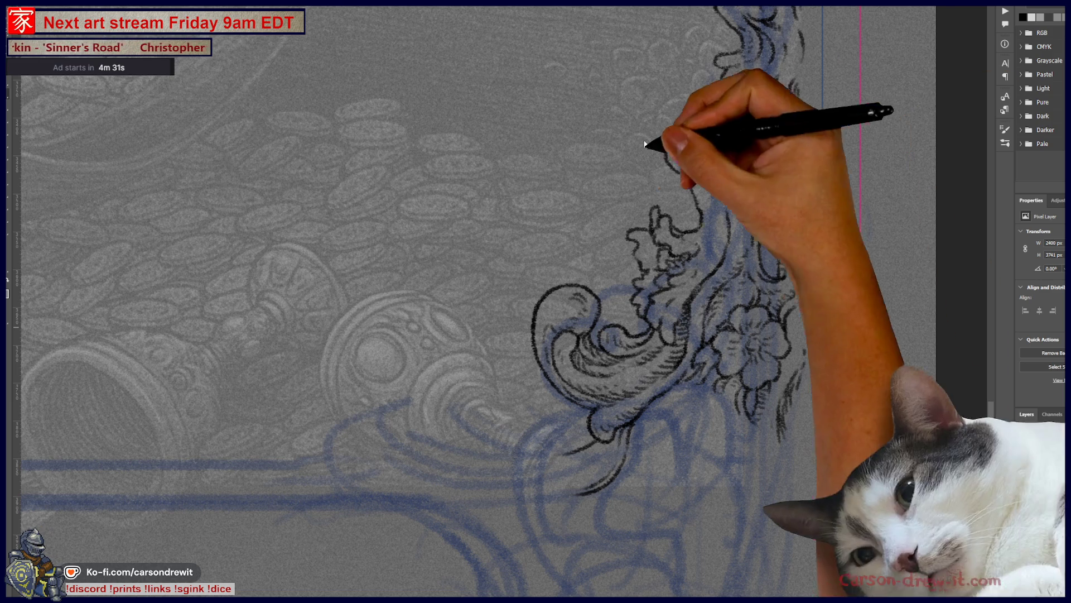
Step: Survey the borders, crowned figure and treasure chest, then add a vertical guide across the canvas
key(ctrl+minus)
key(ctrl+minus)
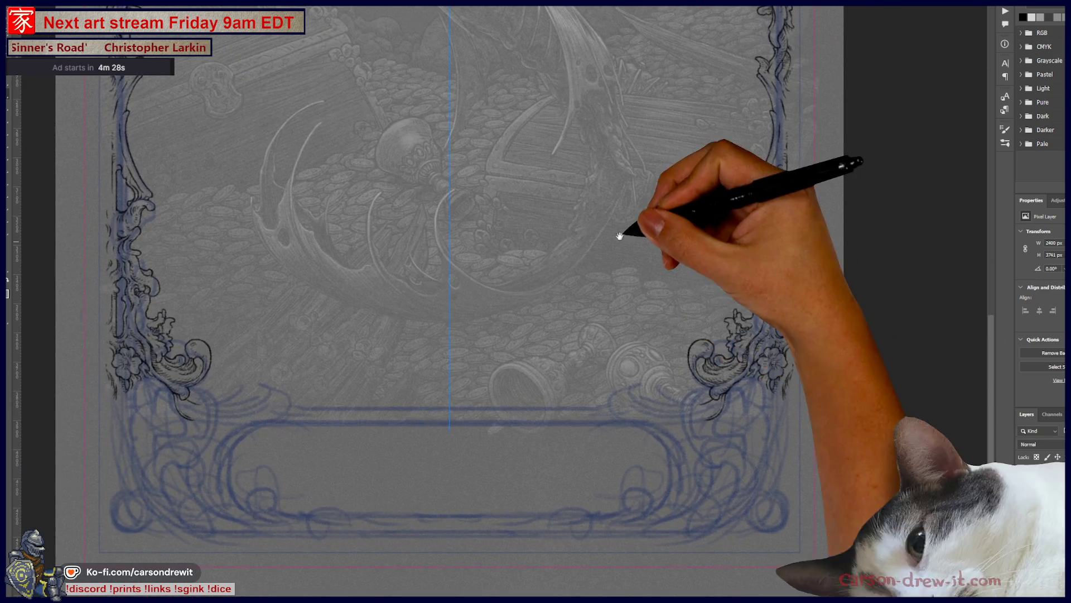
drag(523, 200, 669, 382)
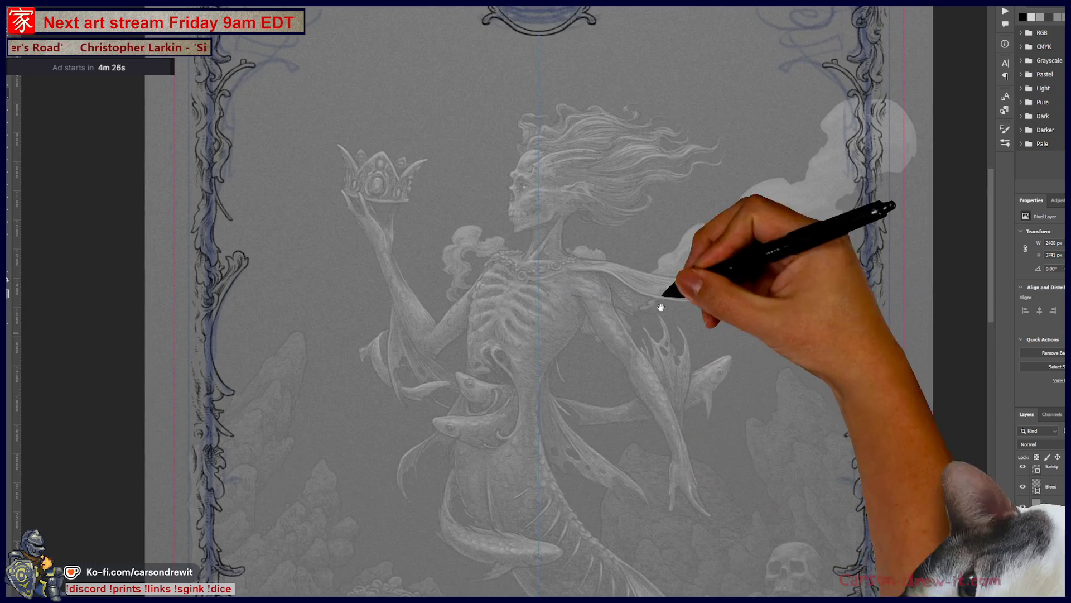
mouse_move(670, 299)
mouse_down()
mouse_move(670, 410)
mouse_move(641, 247)
mouse_up()
drag(570, 409, 563, 222)
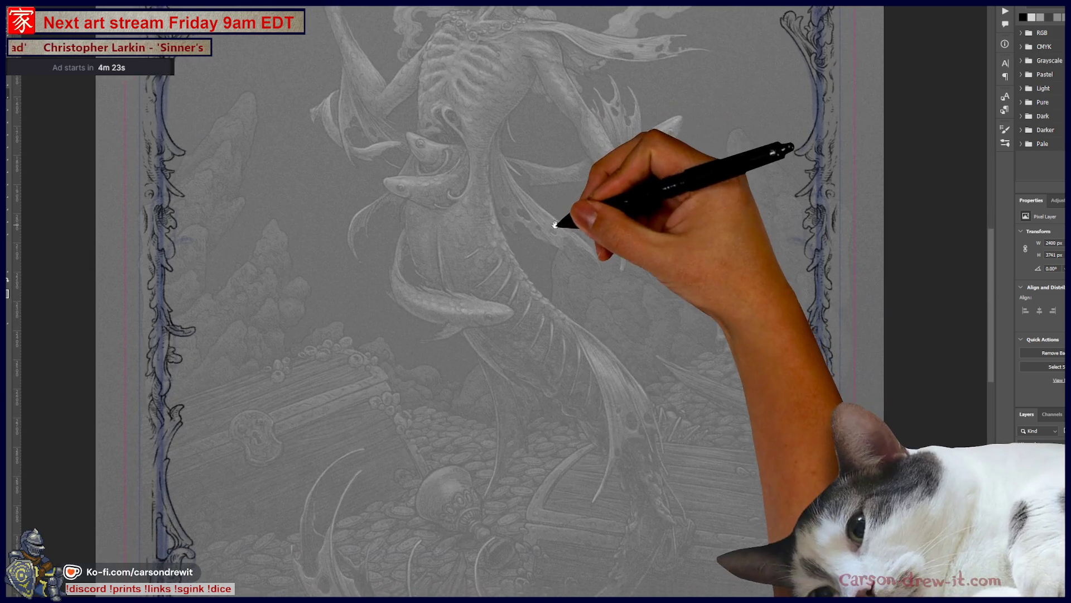
key(ctrl+semicolon)
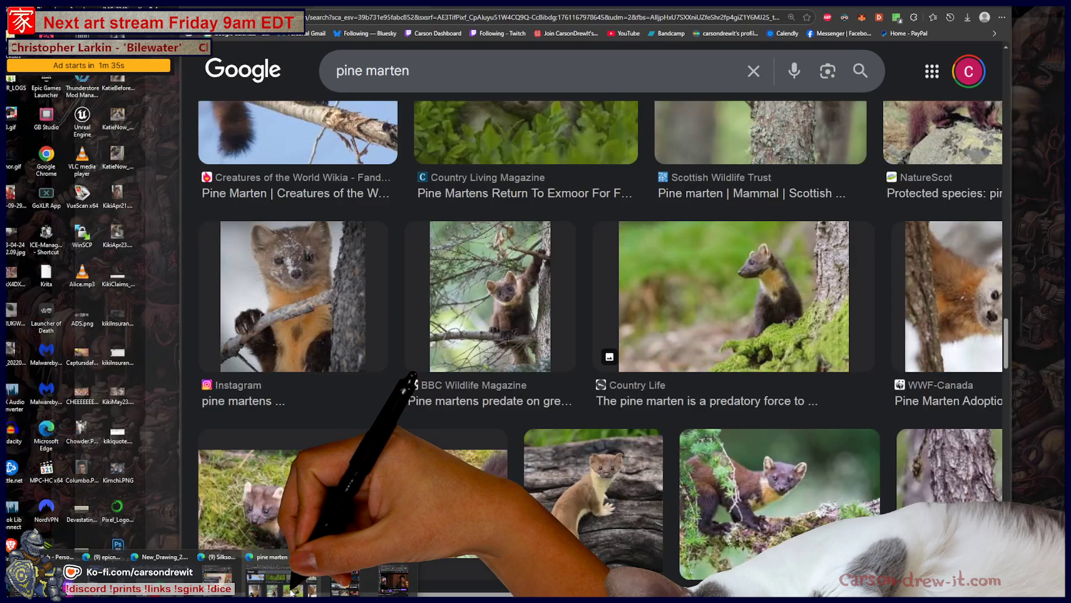
Step: Switch from the Edge pine marten image results back to the Photoshop drawing via the taskbar
click(269, 556)
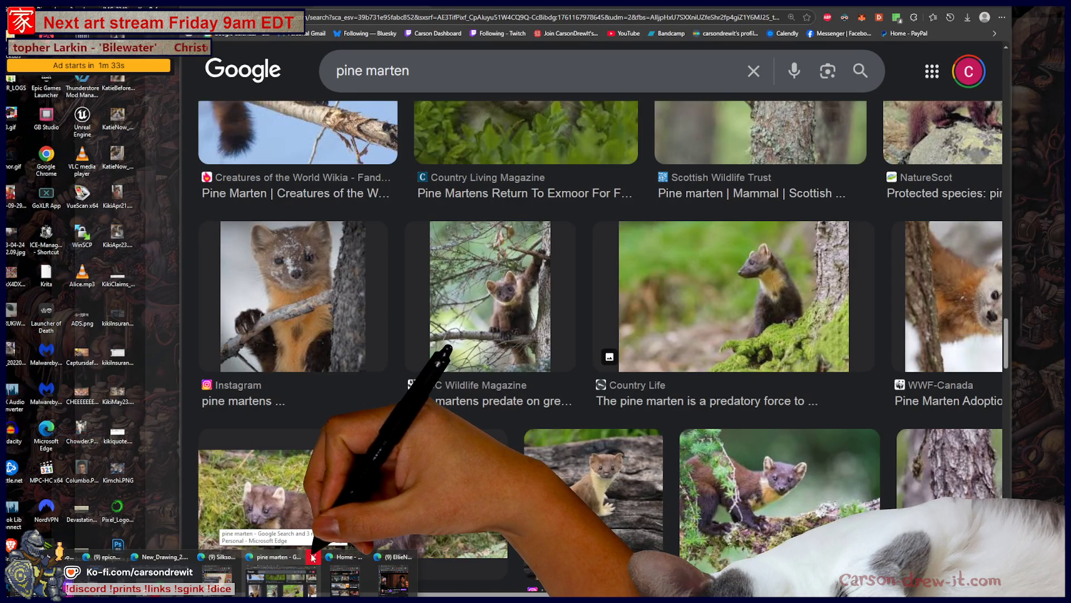
click(317, 559)
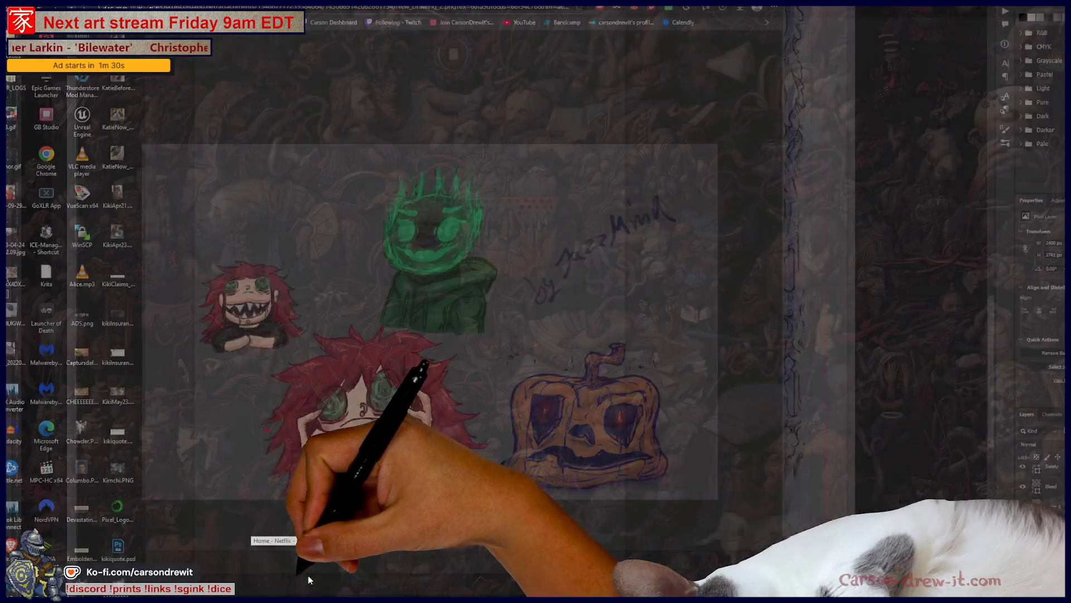
click(308, 575)
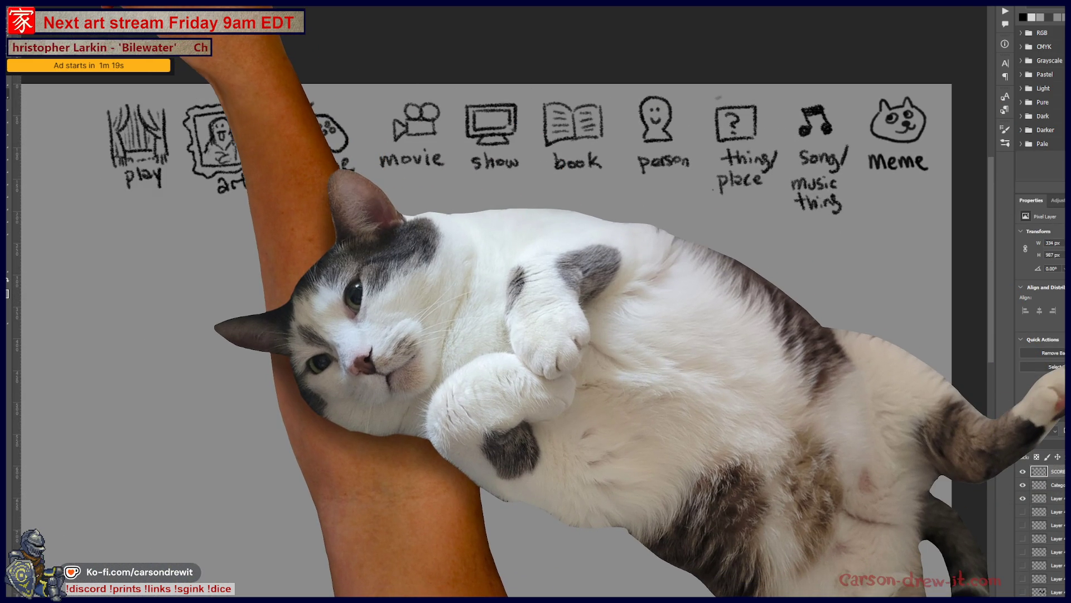
click(46, 38)
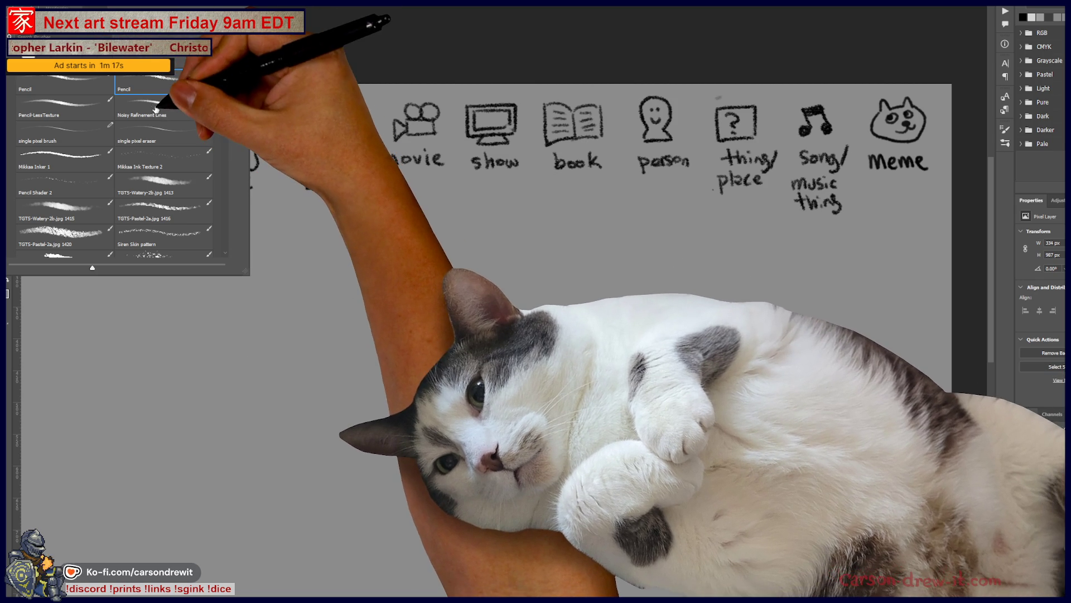
key(Return)
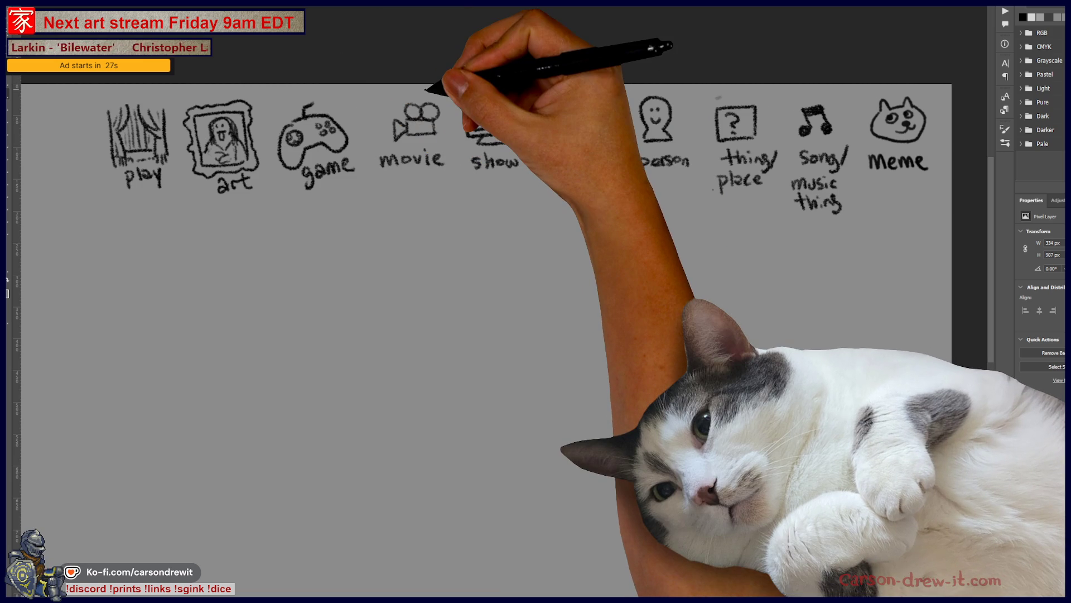
scroll(414, 101, up, 2)
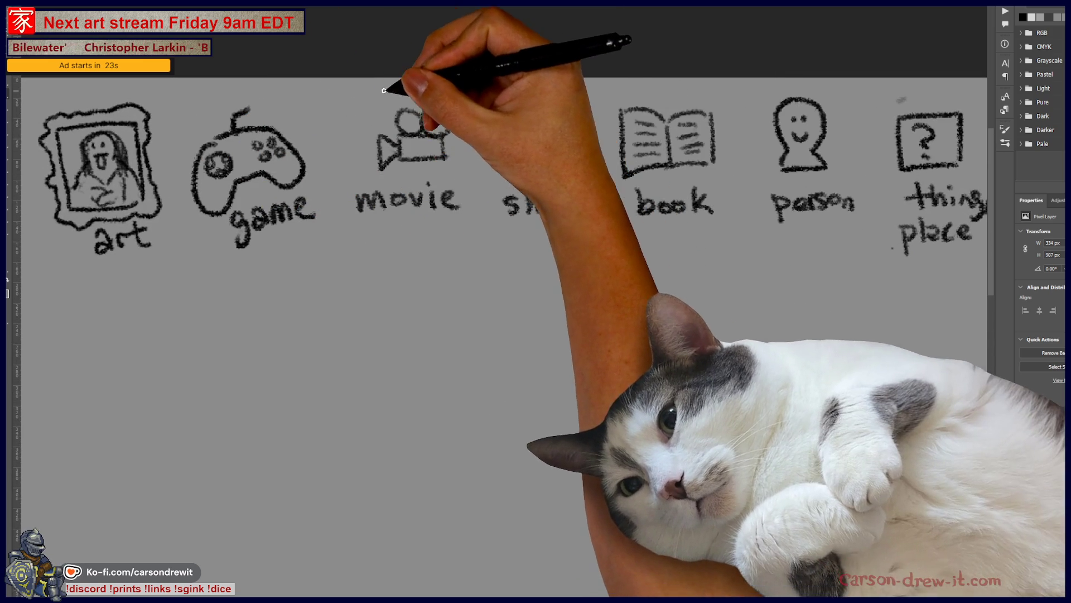
Step: Circle the movie icon and draw blank lines under the movie and show icons
mouse_move(394, 84)
mouse_down()
mouse_move(491, 139)
mouse_move(453, 93)
mouse_up()
drag(338, 282, 603, 276)
scroll(552, 240, down, 3)
drag(552, 241, 512, 217)
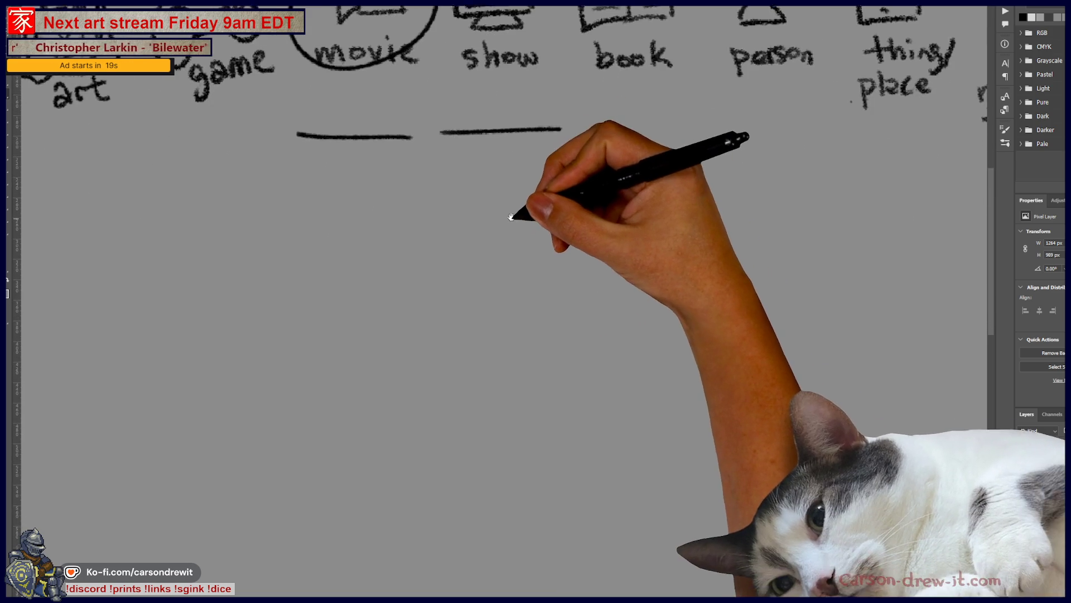
Step: Sketch the gun's top edge and the gripping hand with finger loops and thumb
mouse_move(582, 208)
mouse_down()
mouse_move(591, 216)
mouse_move(582, 274)
mouse_move(703, 274)
mouse_move(741, 302)
mouse_move(728, 273)
mouse_move(756, 282)
mouse_move(762, 316)
mouse_move(801, 314)
mouse_move(813, 346)
mouse_up()
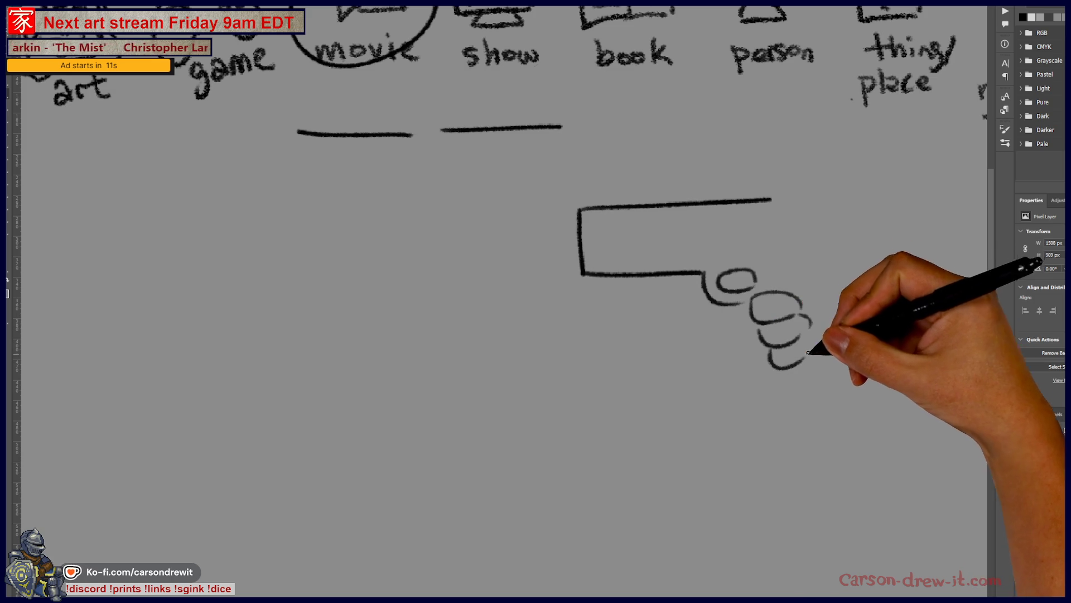
mouse_move(778, 276)
mouse_down()
mouse_move(804, 248)
mouse_move(837, 256)
mouse_move(875, 282)
mouse_move(853, 318)
mouse_up()
drag(808, 236, 787, 200)
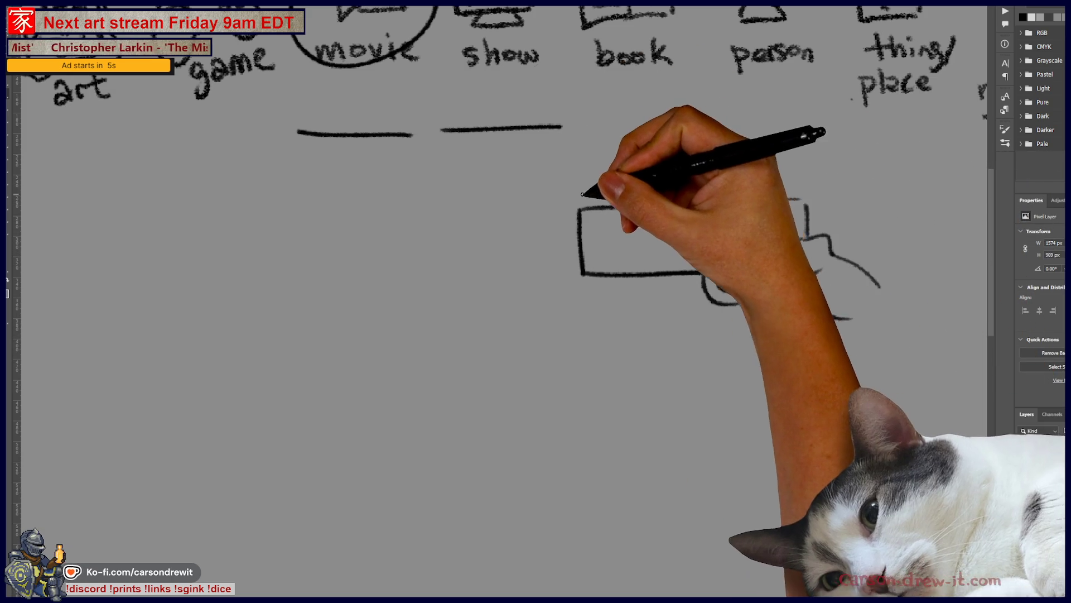
drag(544, 209, 574, 197)
drag(533, 273, 534, 287)
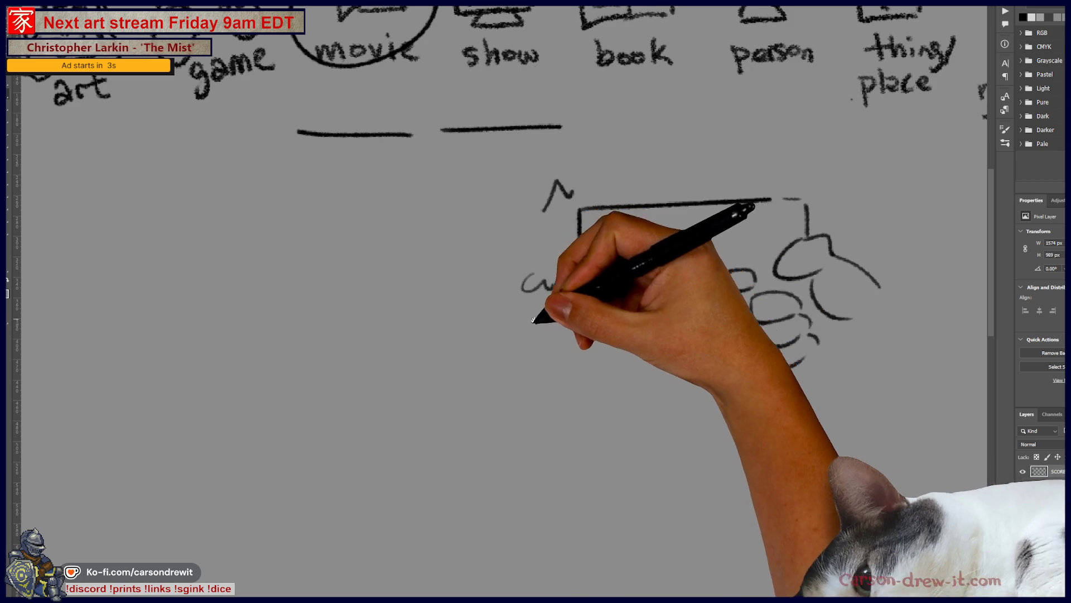
Step: Turn the barrel into a train with nose and windows, then cut the sketch away
drag(776, 273, 535, 272)
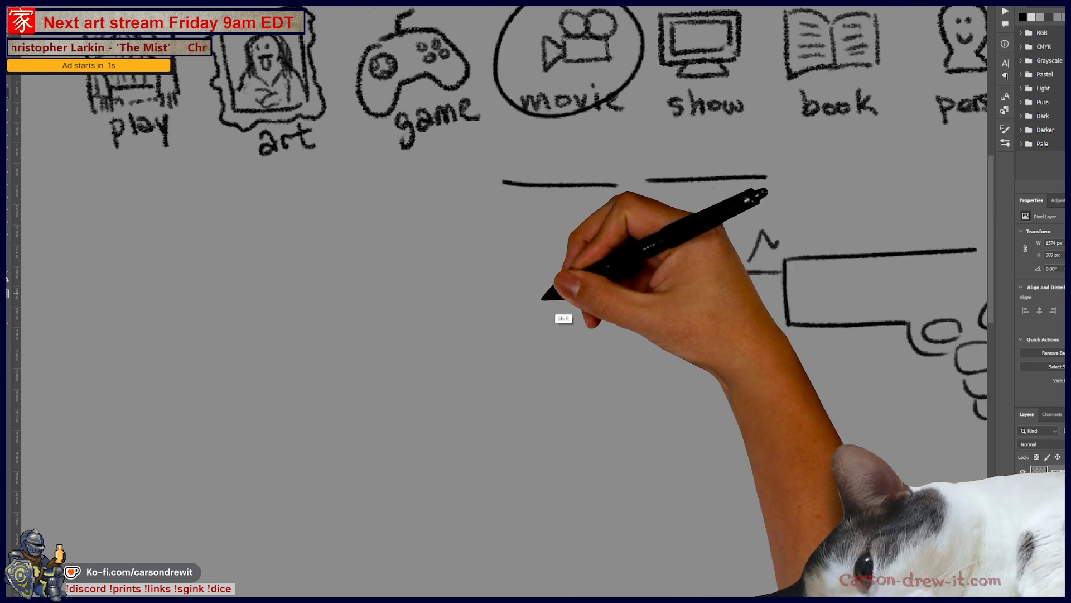
drag(785, 308, 455, 307)
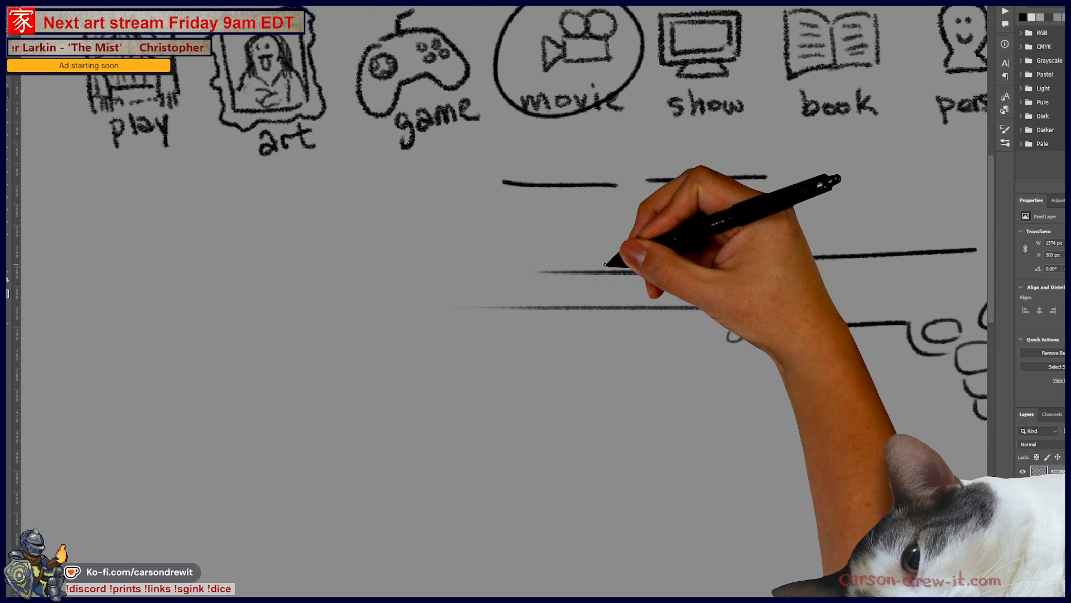
key(ctrl+z)
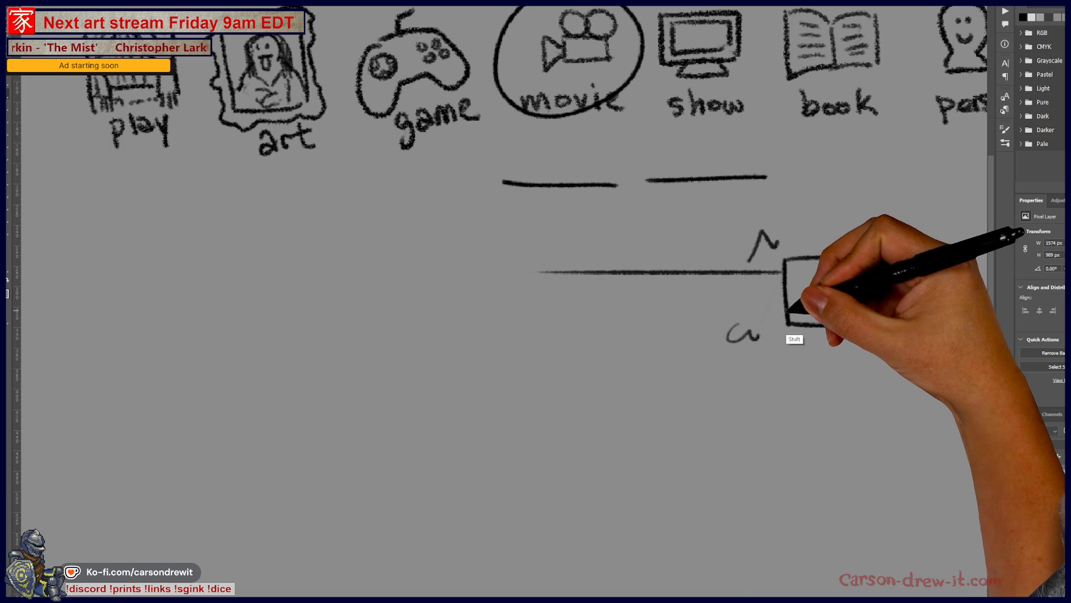
drag(784, 310, 450, 310)
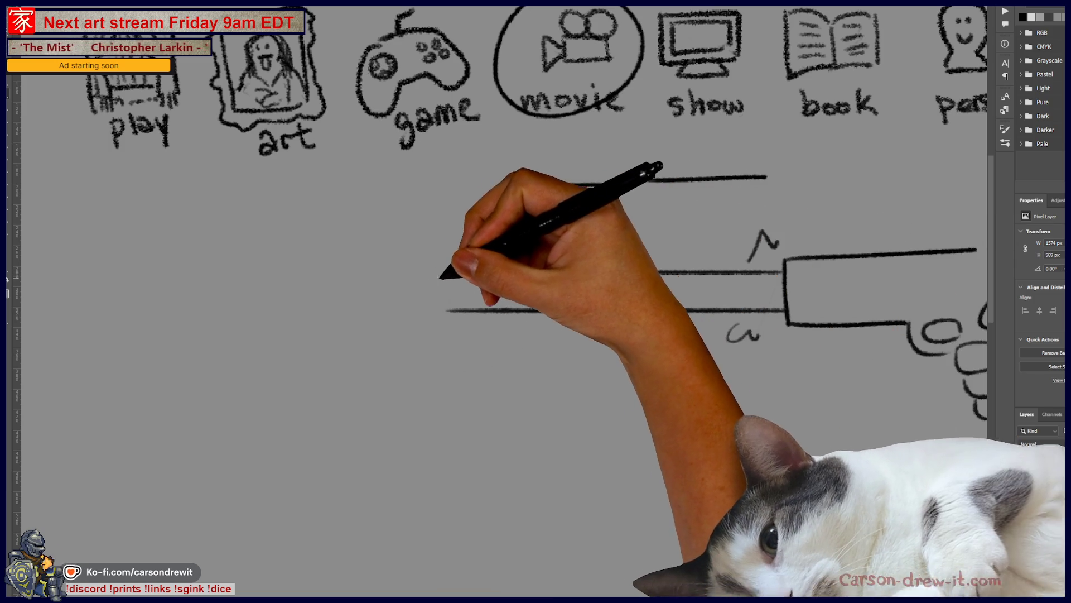
mouse_move(477, 272)
mouse_down()
mouse_move(465, 308)
mouse_move(658, 312)
mouse_move(757, 334)
mouse_up()
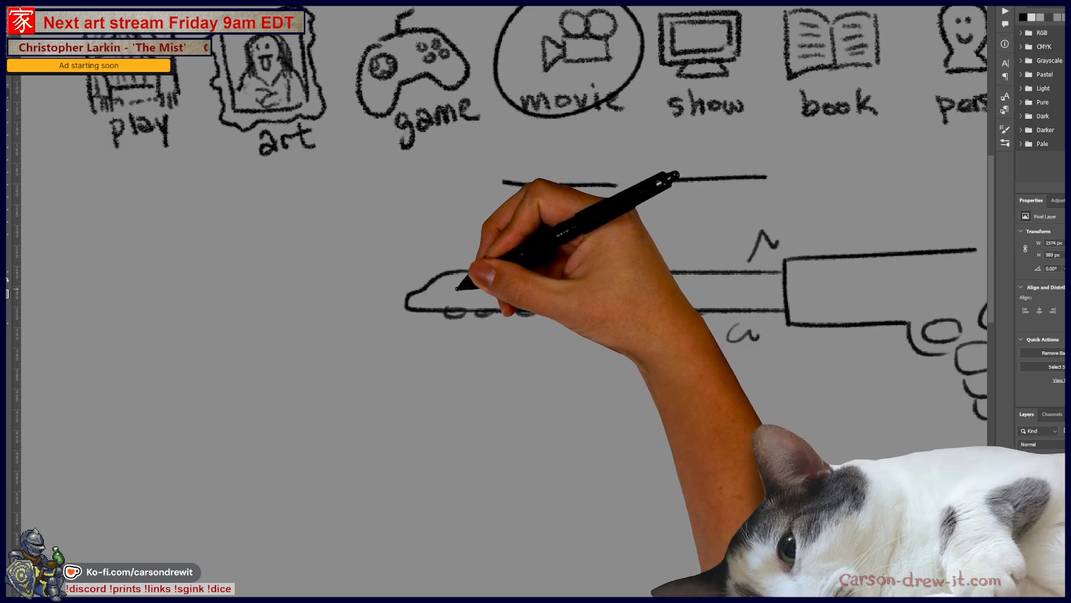
mouse_move(440, 286)
mouse_down()
mouse_move(555, 287)
mouse_move(586, 310)
mouse_move(606, 283)
mouse_move(678, 285)
mouse_up()
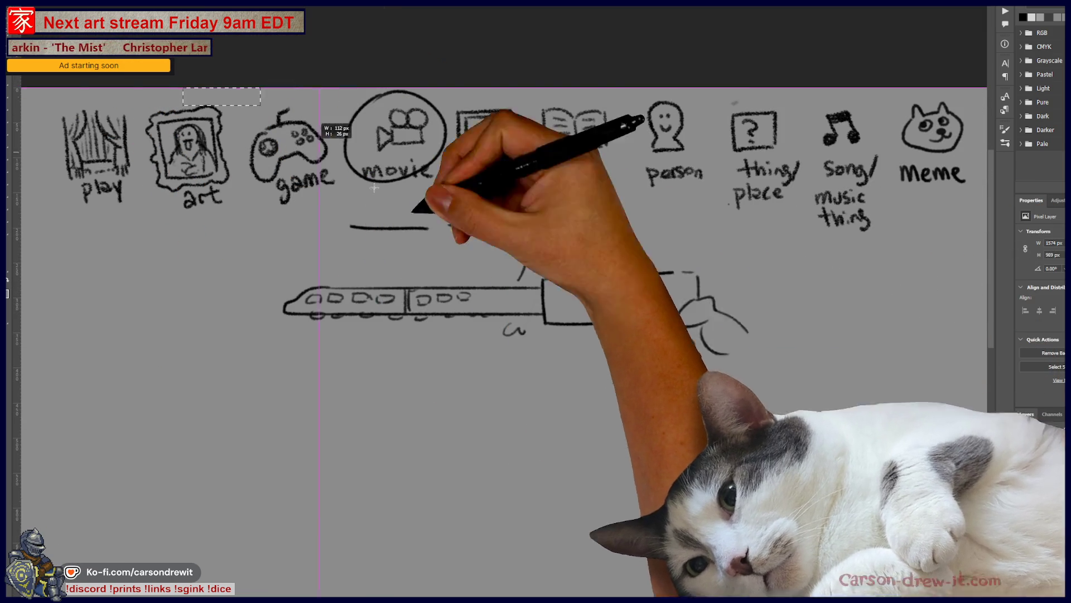
key(ctrl+x)
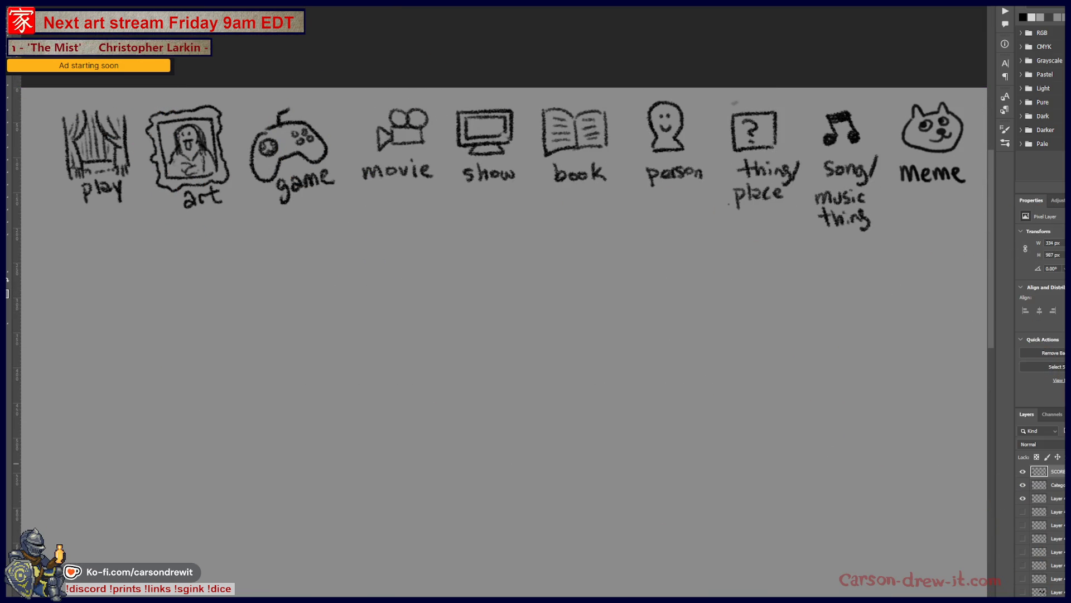
Step: Paste the train-gun sketch back, hide its layer, and circle the movie icon again
key(ctrl+v)
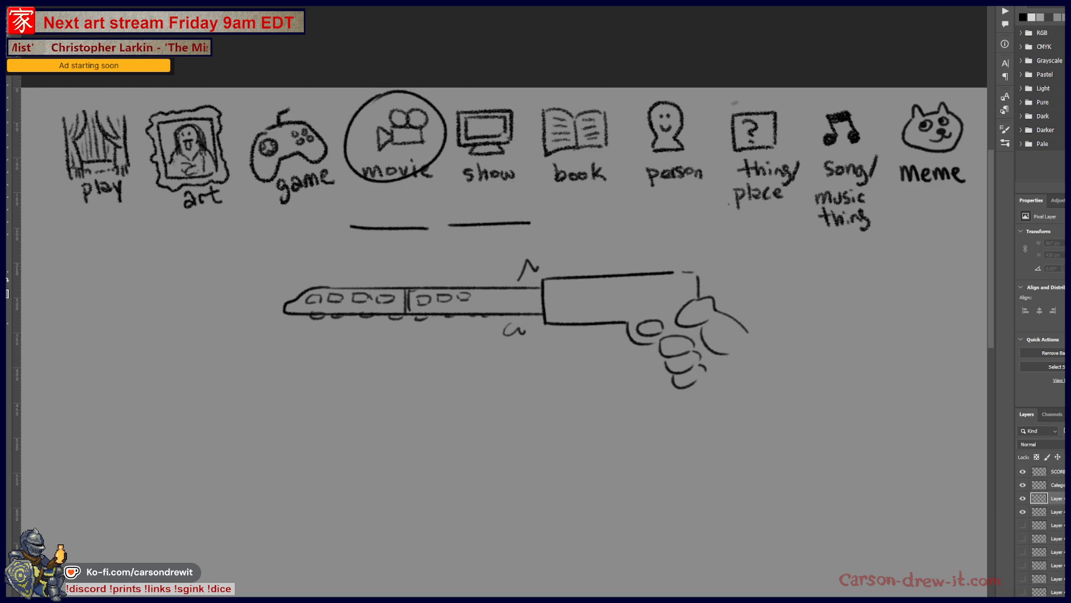
click(1023, 498)
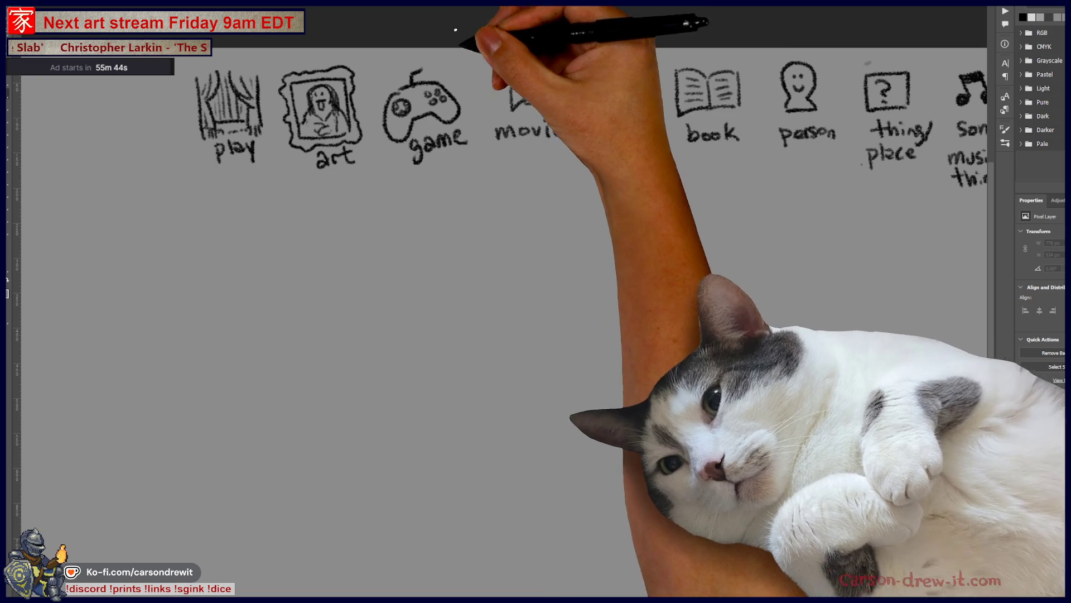
drag(536, 52, 523, 144)
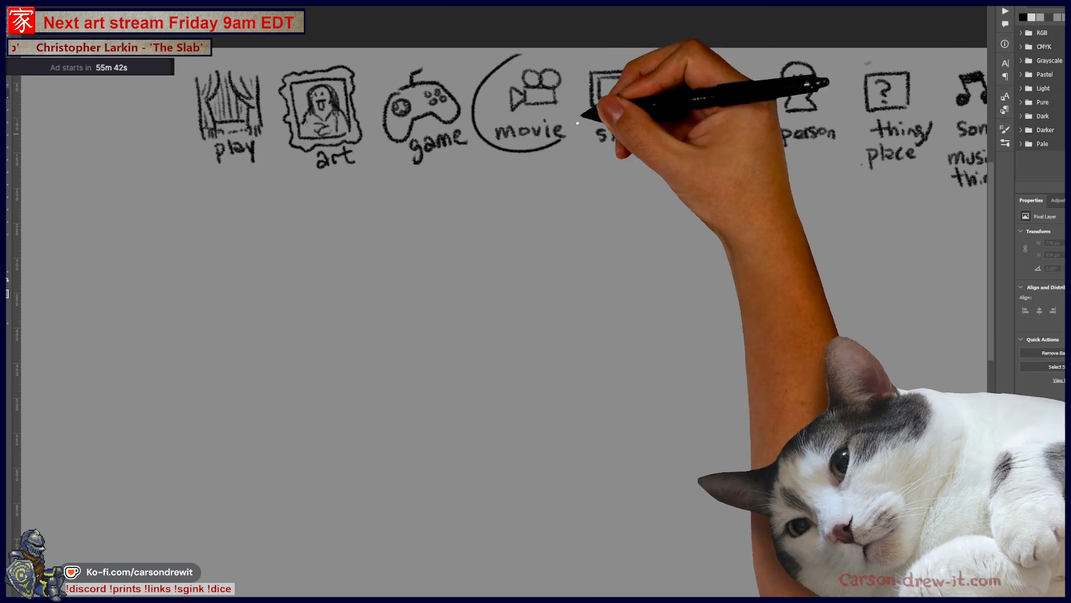
Step: Draw four blank lines under the icons and attempt a first arch, undoing it
drag(372, 219, 842, 220)
mouse_move(629, 334)
mouse_down()
mouse_move(492, 213)
mouse_move(466, 256)
mouse_up()
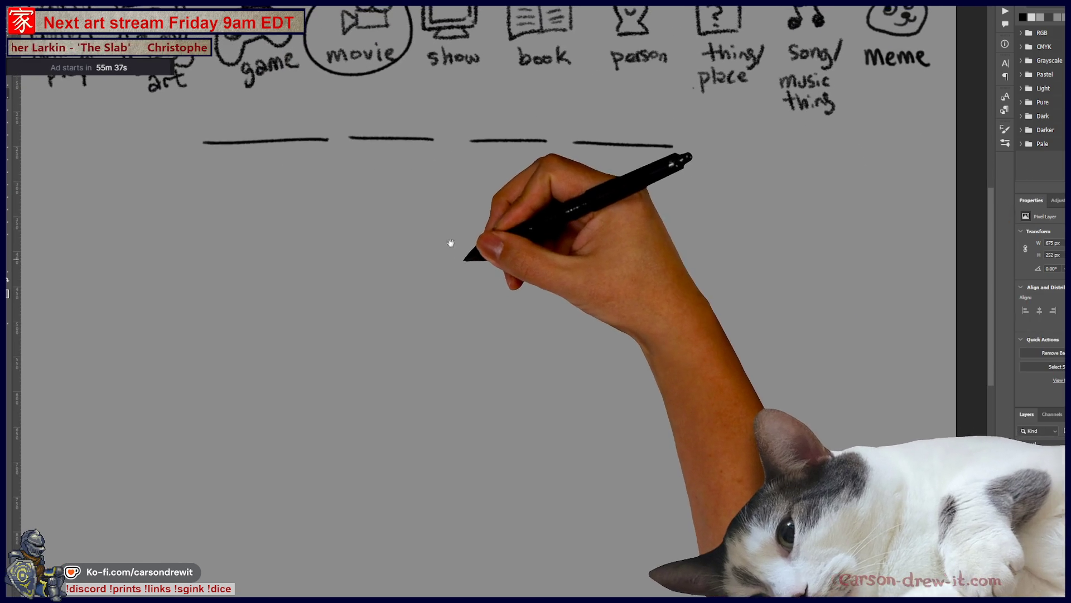
mouse_move(288, 226)
mouse_down()
mouse_move(211, 519)
mouse_move(219, 544)
mouse_move(726, 381)
mouse_up()
key(ctrl+z)
key(ctrl+z)
Step: Redraw a wide arch across the page and sketch a small figure on its top
drag(120, 553, 755, 433)
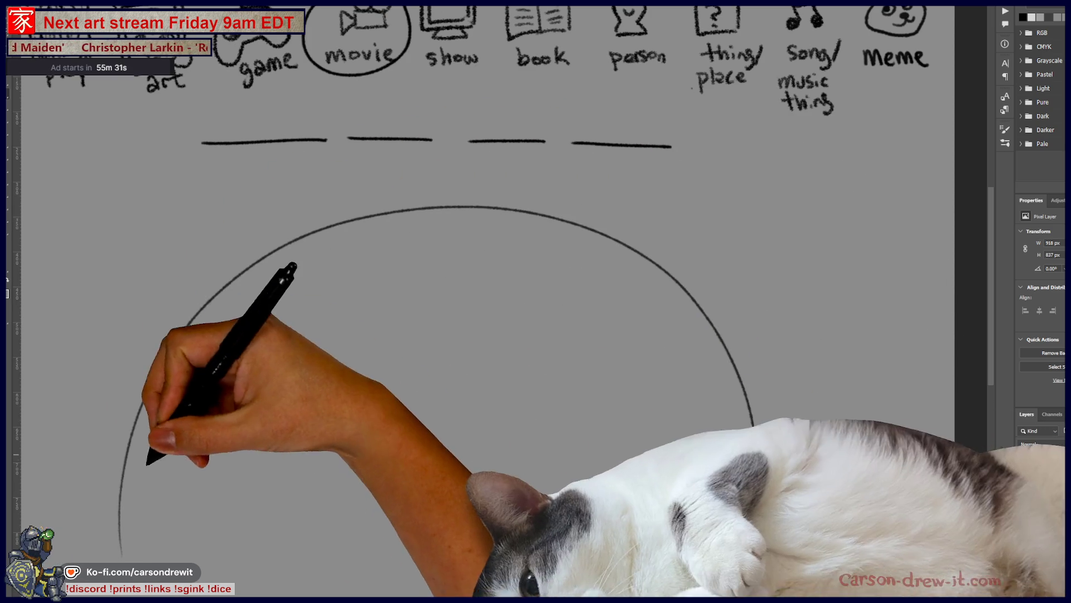
drag(143, 544, 423, 209)
key(ctrl+z)
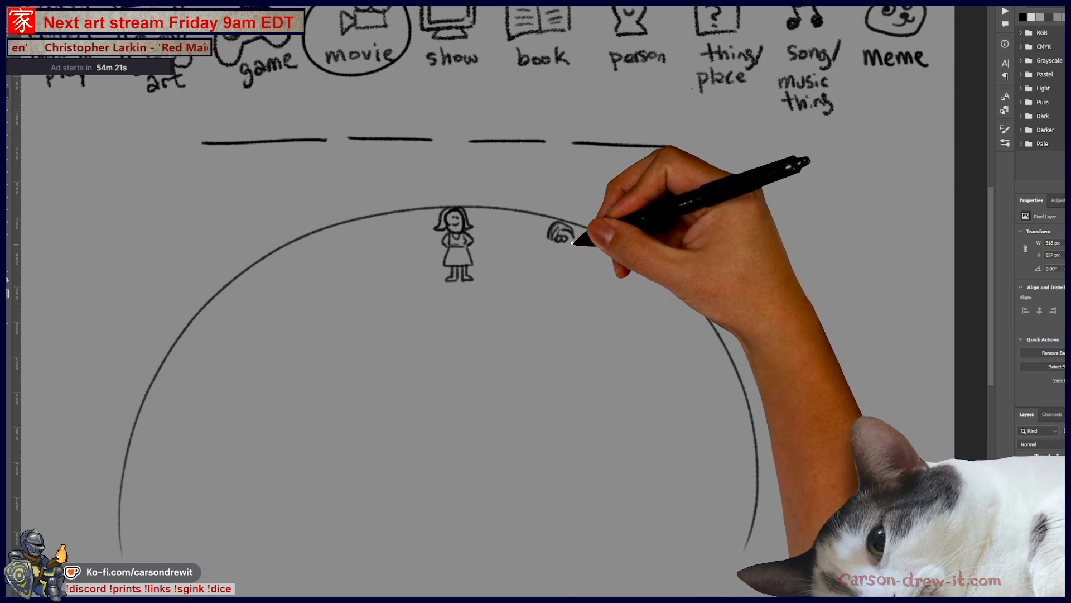
drag(556, 236, 573, 246)
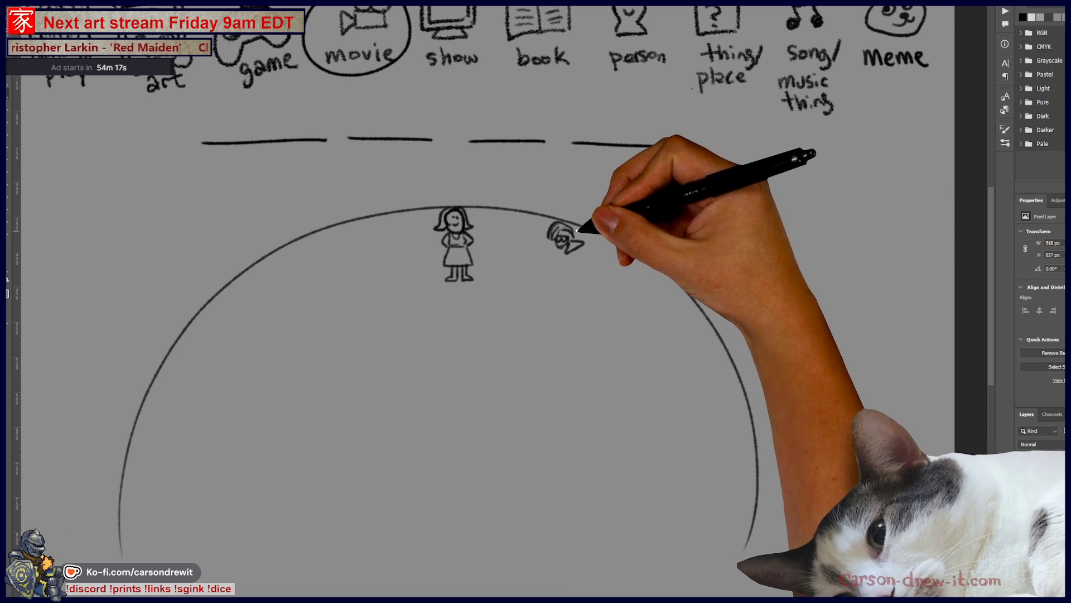
Step: Detail the top figure and sketch further small figures along the arch's right side
mouse_move(565, 239)
mouse_down()
mouse_move(553, 287)
mouse_move(571, 269)
mouse_move(562, 263)
mouse_move(569, 240)
mouse_move(563, 263)
mouse_up()
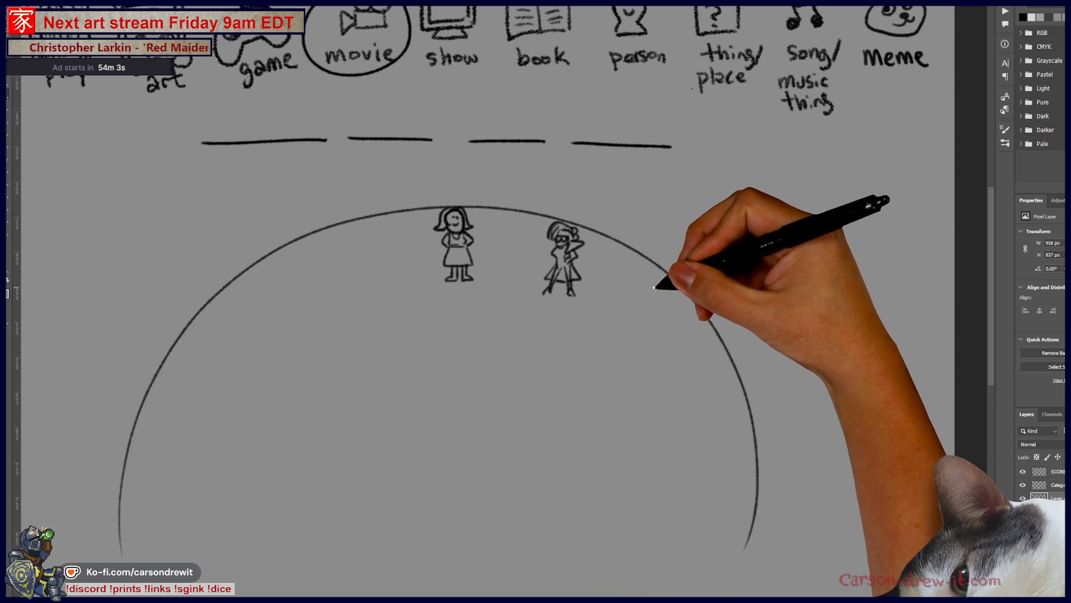
mouse_move(646, 293)
mouse_down()
mouse_move(677, 289)
mouse_move(662, 290)
mouse_move(667, 299)
mouse_up()
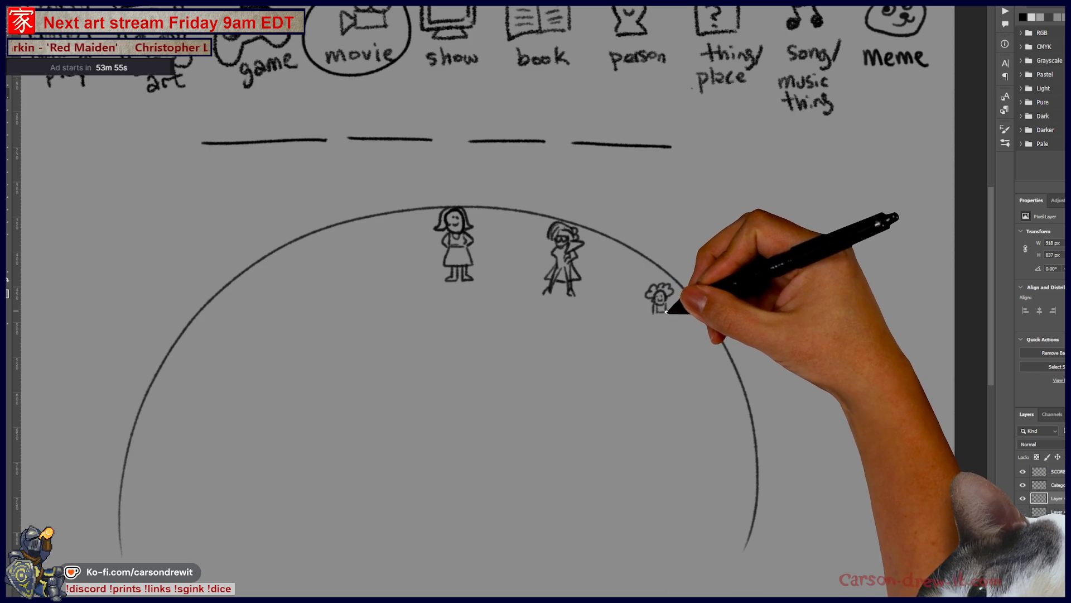
mouse_move(674, 325)
mouse_down()
mouse_move(664, 311)
mouse_move(682, 323)
mouse_move(661, 335)
mouse_up()
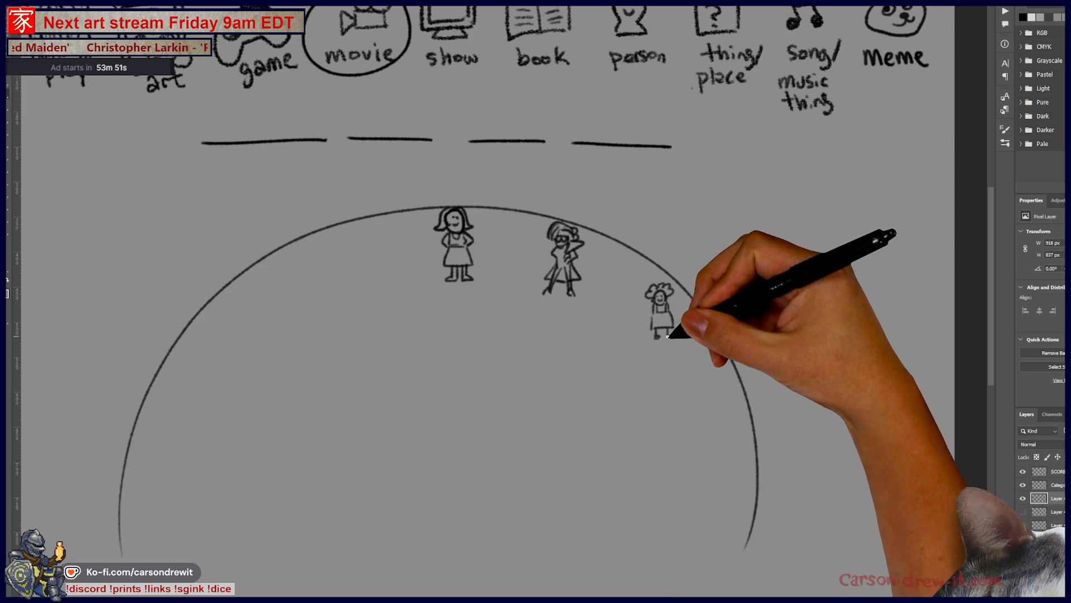
drag(665, 298, 685, 303)
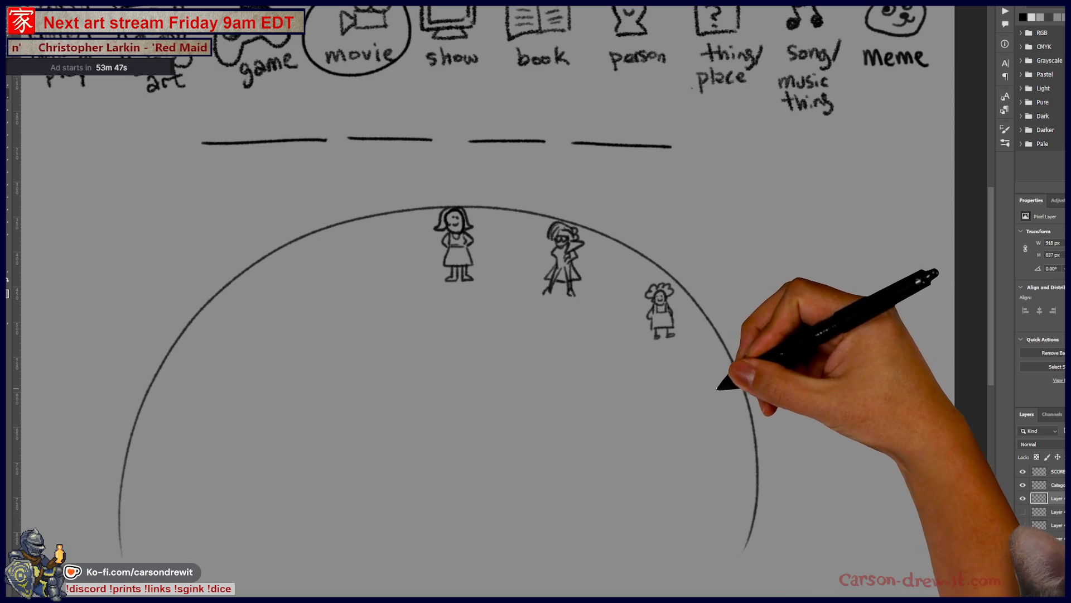
mouse_move(718, 389)
mouse_down()
mouse_move(734, 410)
mouse_move(729, 393)
mouse_move(713, 394)
mouse_up()
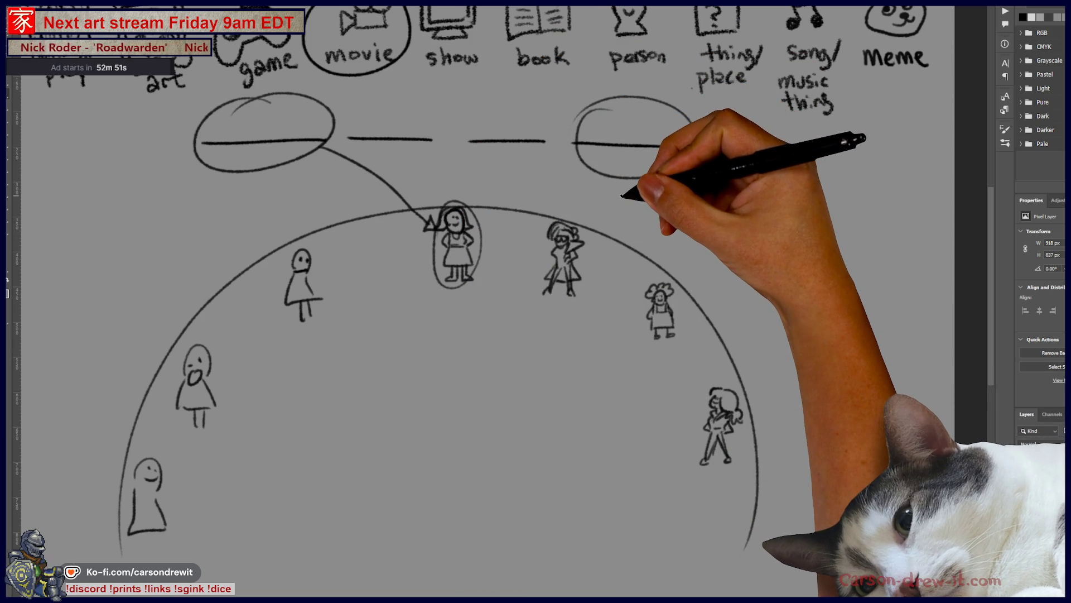
scroll(489, 301, right, 3)
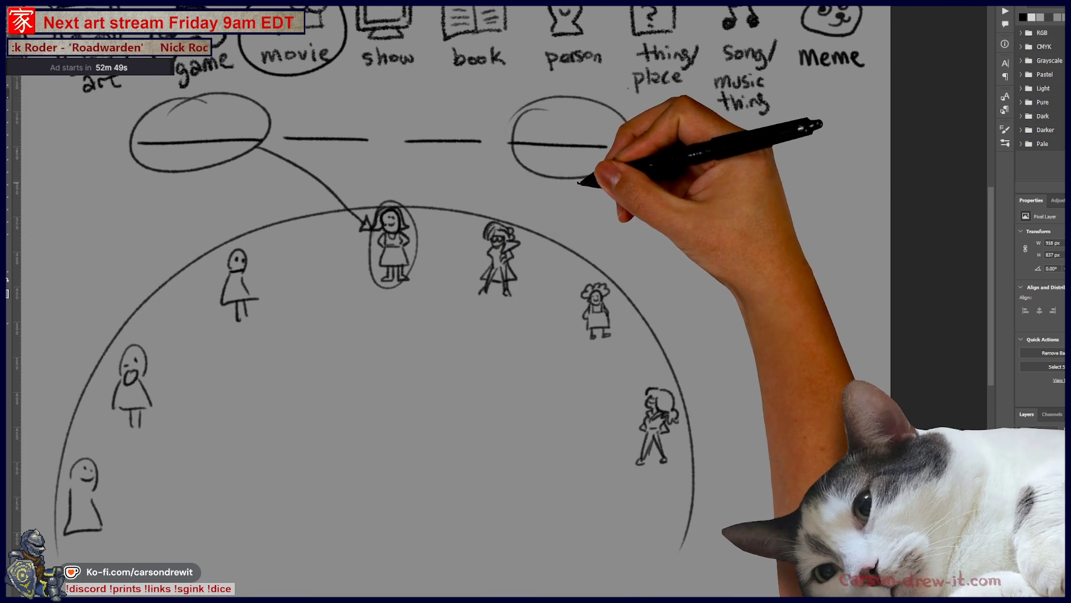
Step: Draw arrows from the right ellipse to the figures and add clock tick marks
mouse_move(513, 153)
mouse_down()
mouse_move(407, 188)
mouse_move(419, 190)
mouse_up()
mouse_move(543, 172)
mouse_down()
mouse_move(521, 207)
mouse_move(530, 206)
mouse_up()
drag(590, 176, 627, 258)
mouse_move(621, 201)
mouse_down()
mouse_move(705, 398)
mouse_move(692, 379)
mouse_up()
mouse_move(620, 167)
mouse_down()
mouse_move(728, 187)
mouse_move(770, 167)
mouse_move(775, 196)
mouse_move(800, 194)
mouse_move(754, 184)
mouse_move(747, 201)
mouse_up()
drag(757, 219, 804, 217)
drag(817, 199, 813, 199)
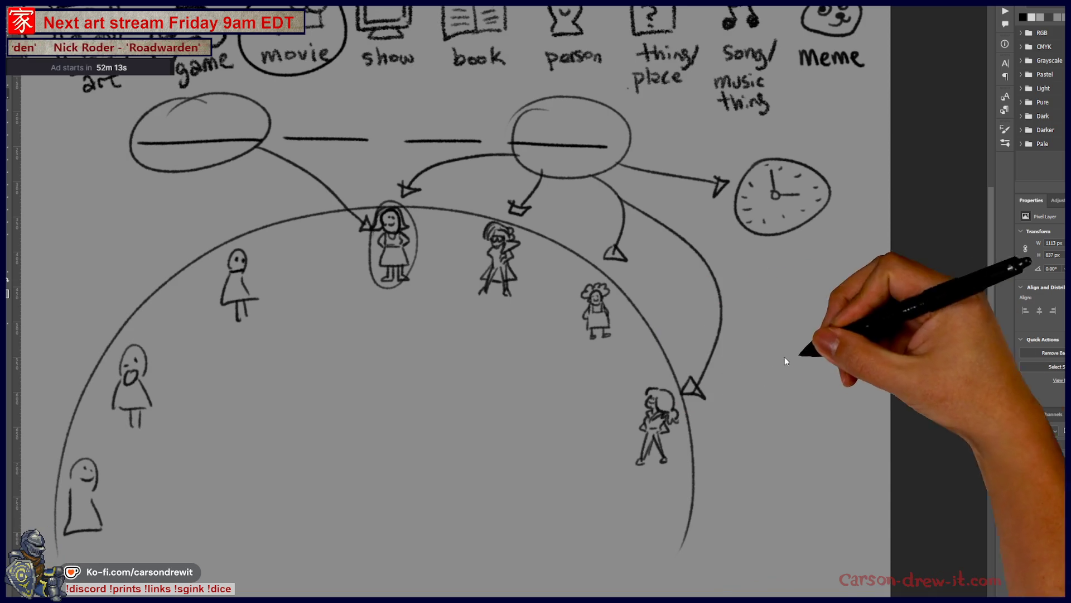
scroll(703, 376, up, 2)
scroll(701, 376, down, 3)
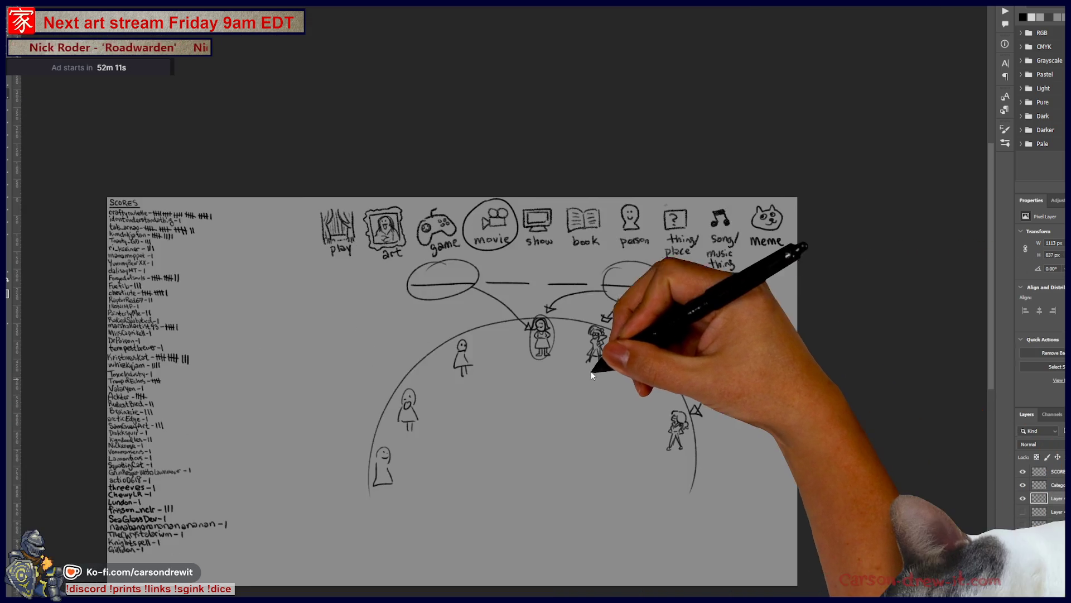
scroll(597, 372, up, 1)
Step: Toggle the doodle and gun-and-train layers off in the Layers panel
click(1023, 499)
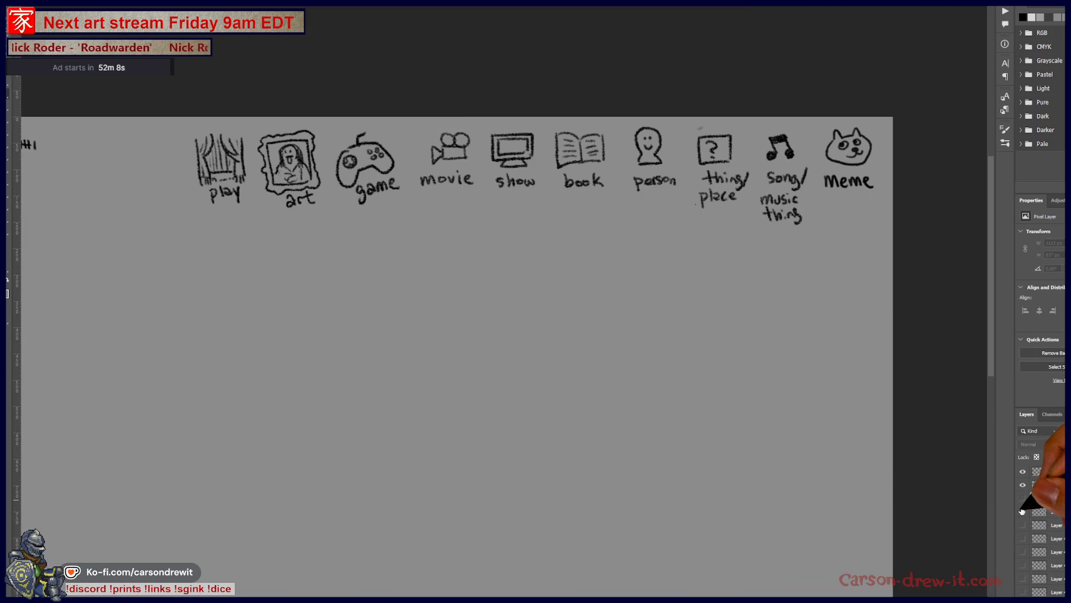
click(1023, 512)
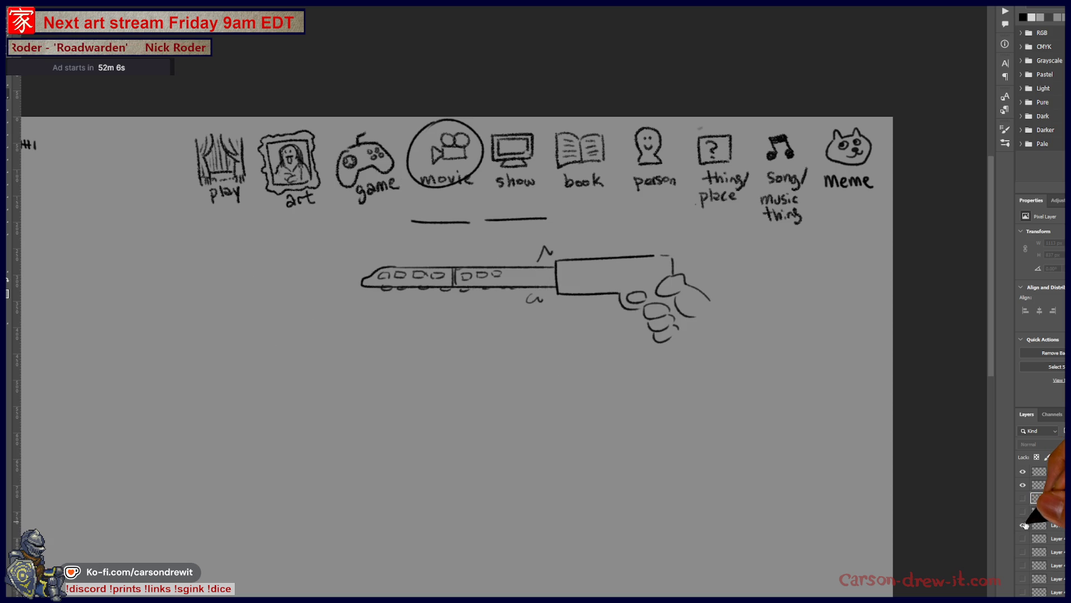
click(1025, 525)
scroll(748, 365, left, 5)
scroll(465, 401, down, 2)
drag(465, 400, 599, 354)
scroll(490, 438, down, 3)
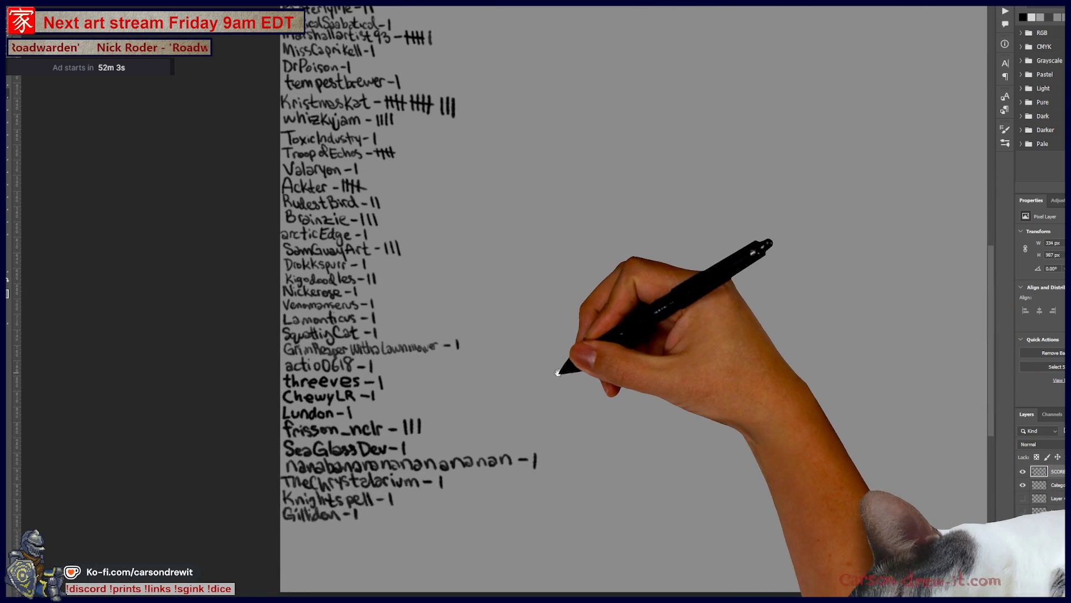
scroll(563, 405, up, 2)
Step: Add tally marks after Lundon and Forgedofsouls, then switch to the card artwork
drag(563, 406, 567, 410)
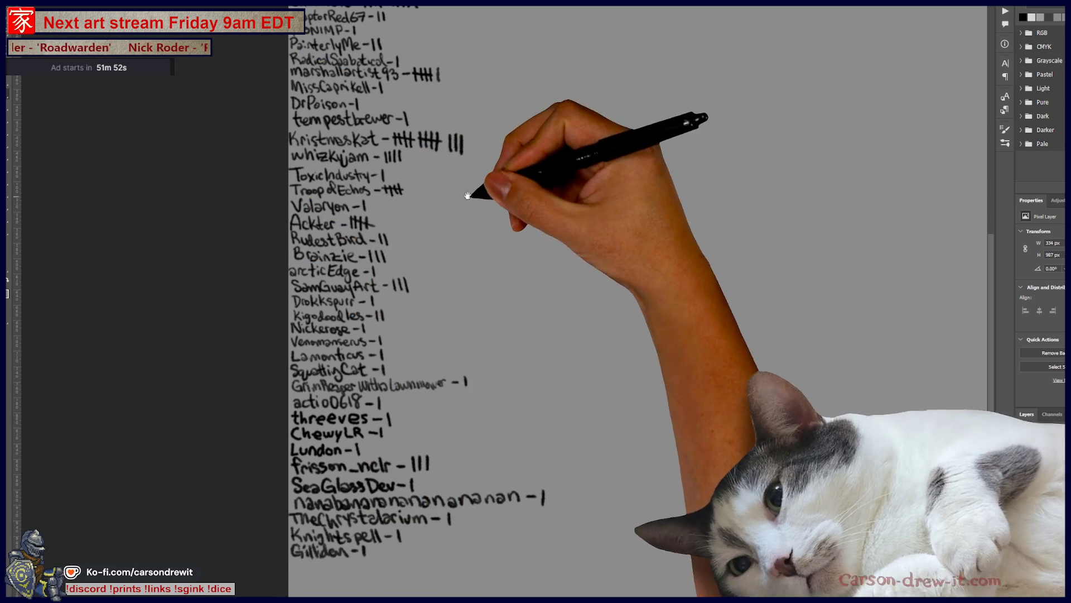
drag(466, 188, 471, 216)
scroll(454, 268, down, 2)
scroll(462, 304, up, 2)
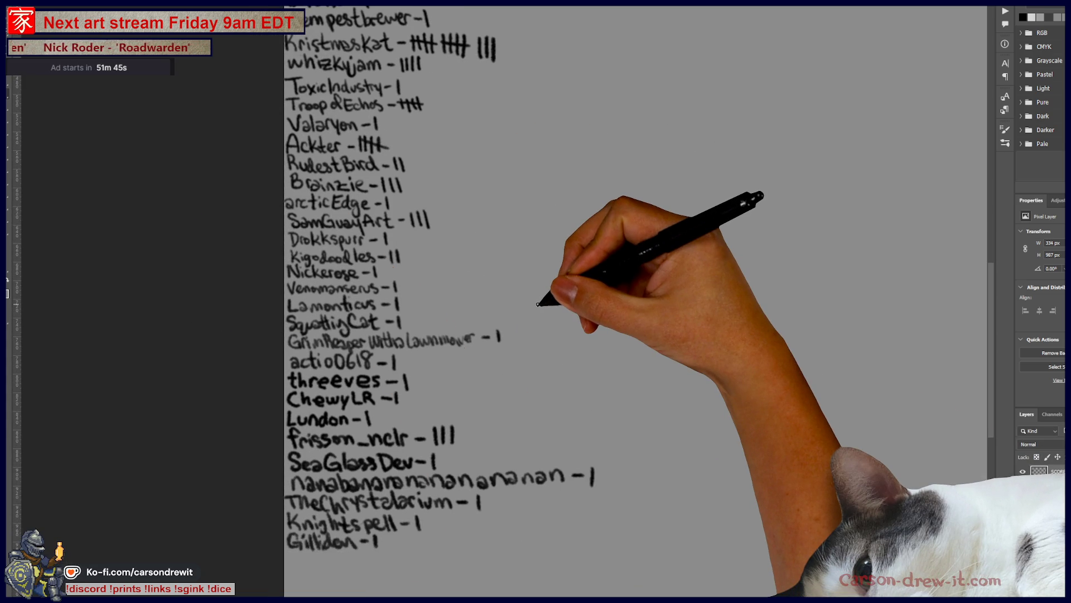
drag(377, 412, 378, 425)
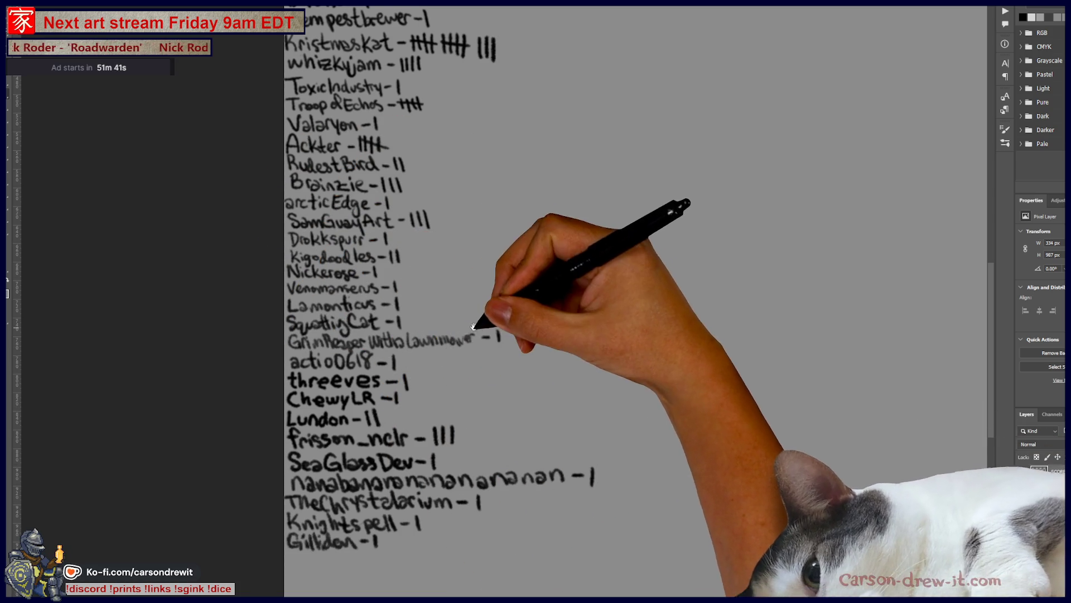
scroll(471, 329, up, 5)
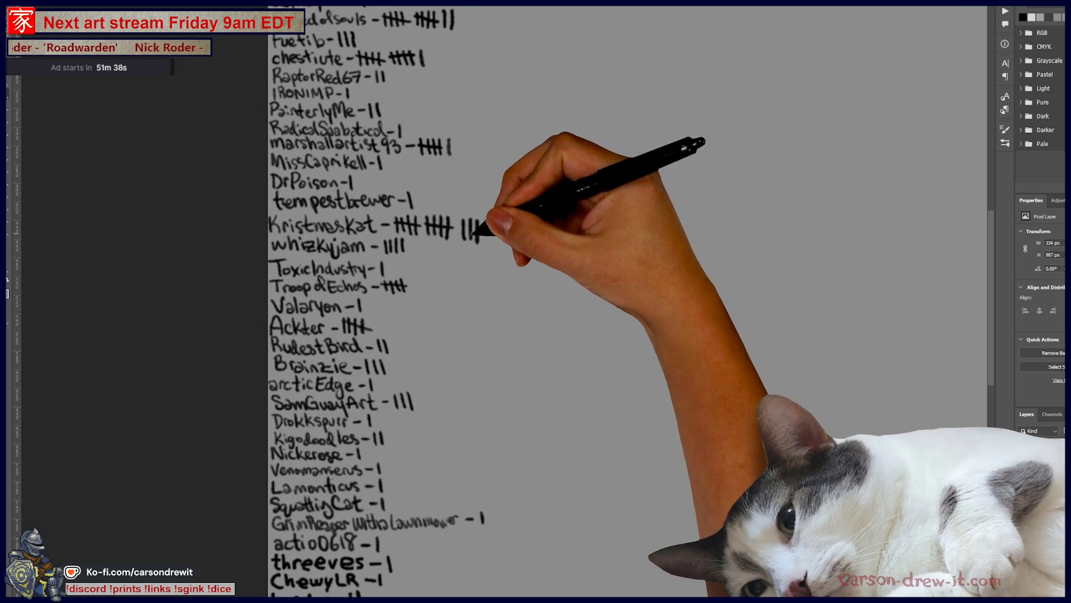
scroll(503, 285, up, 3)
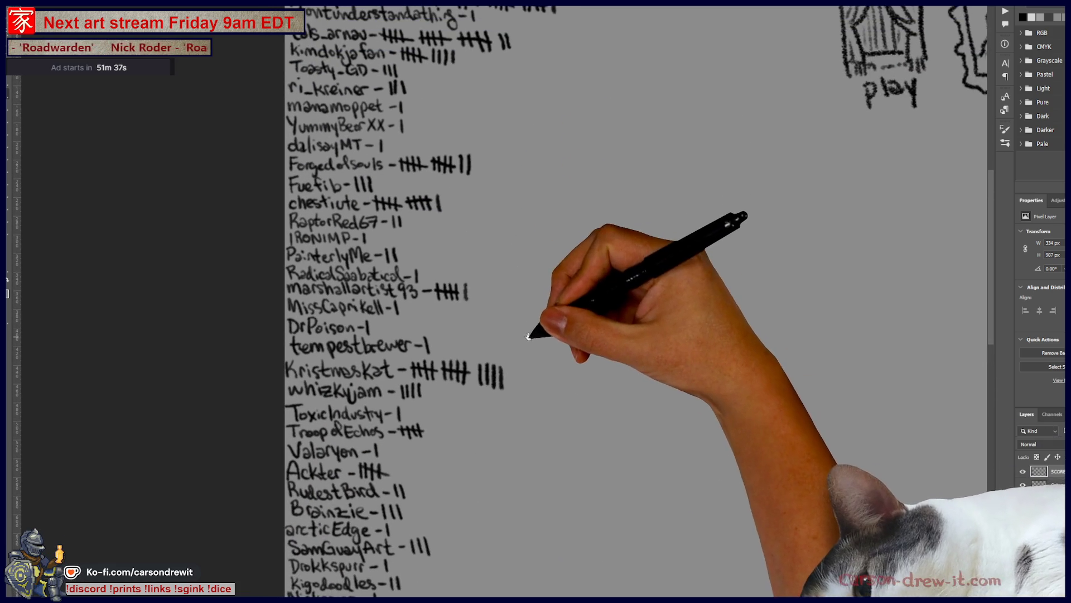
drag(476, 156, 475, 174)
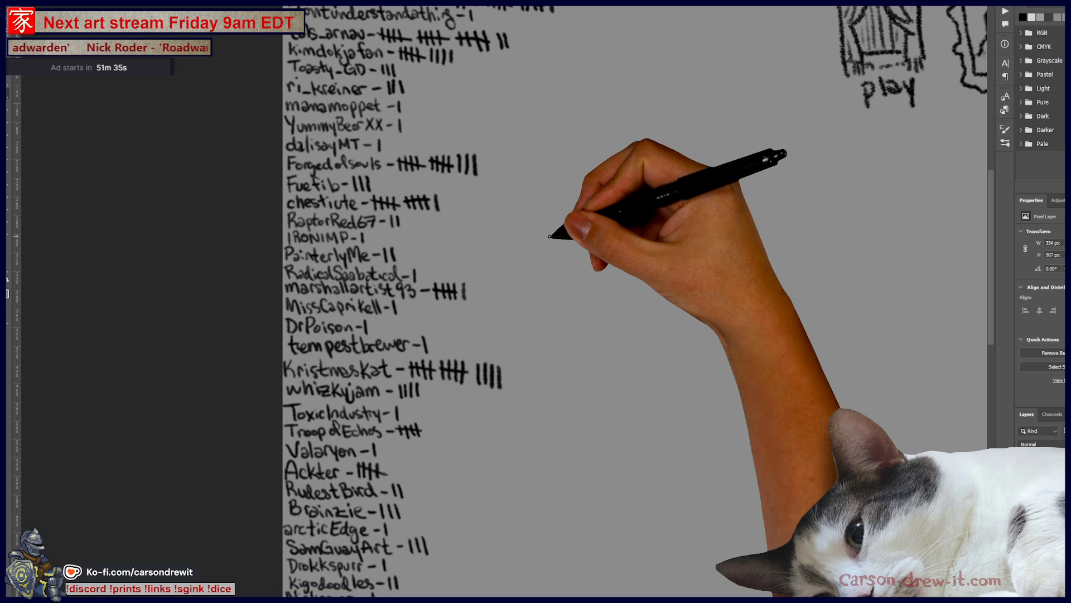
scroll(548, 236, down, 5)
scroll(718, 383, up, 3)
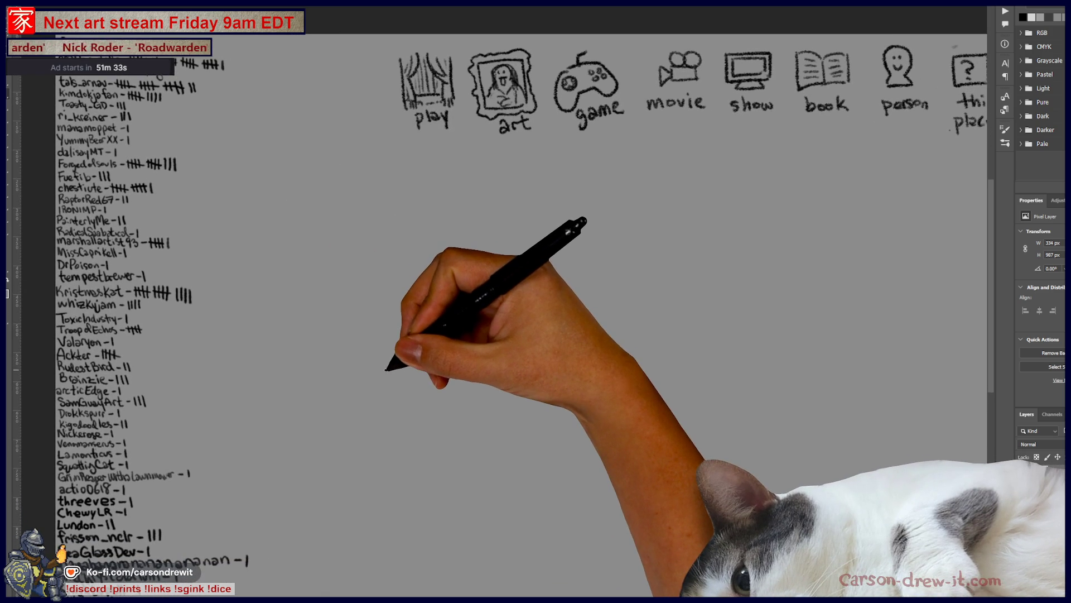
key(ctrl+Tab)
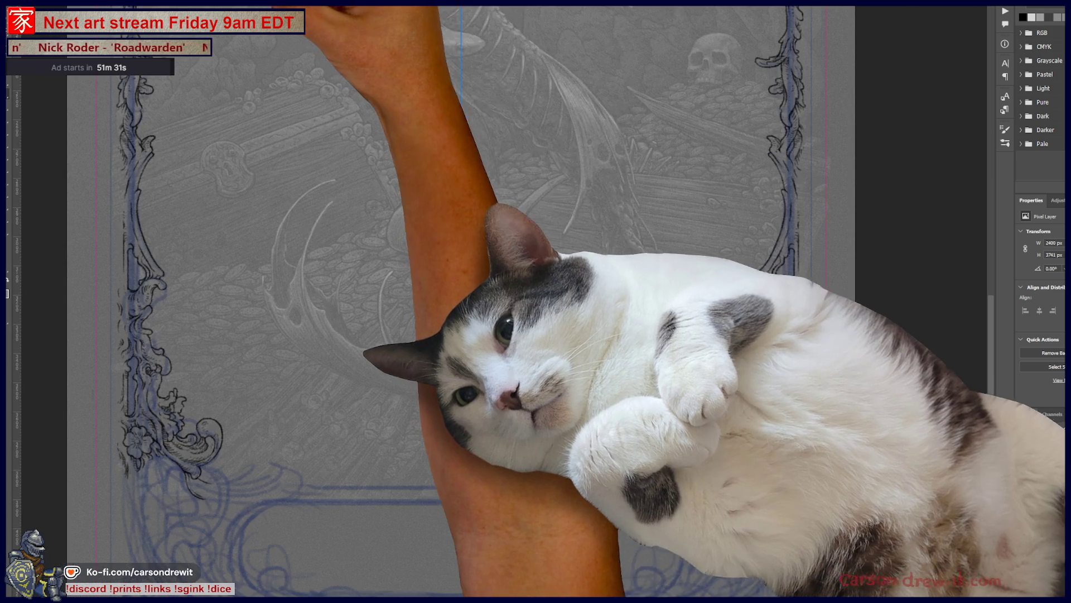
scroll(761, 526, up, 2)
scroll(748, 522, up, 2)
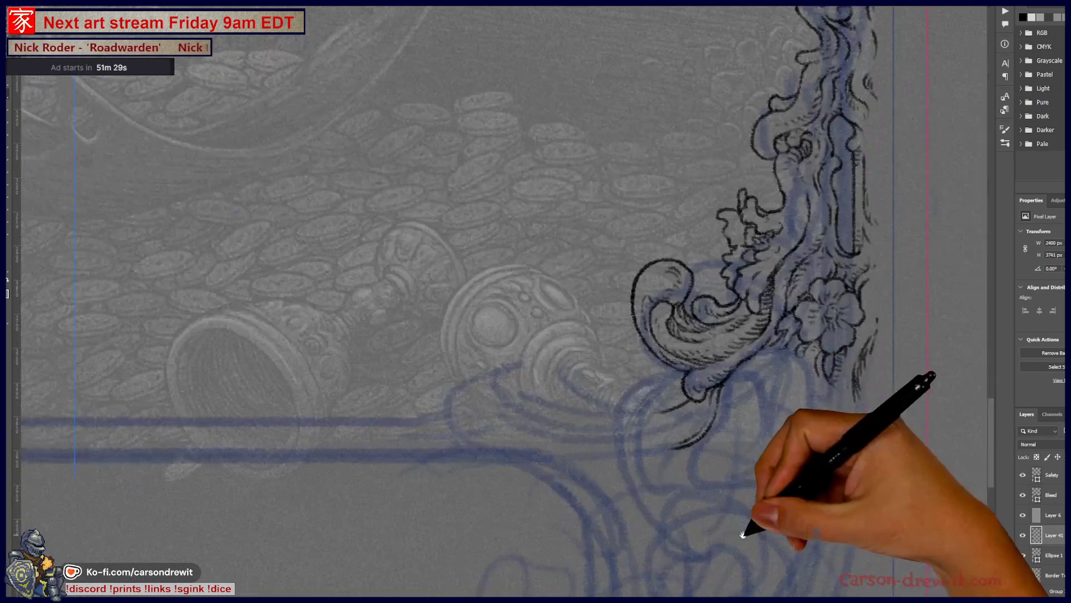
scroll(661, 474, up, 2)
scroll(661, 473, down, 4)
scroll(651, 455, up, 1)
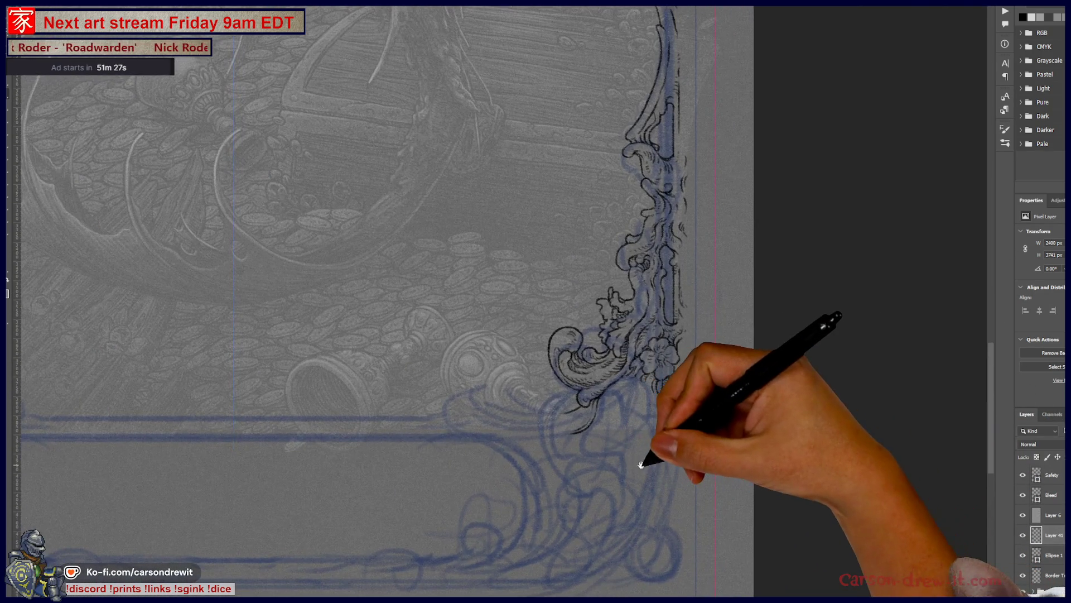
scroll(651, 439, up, 3)
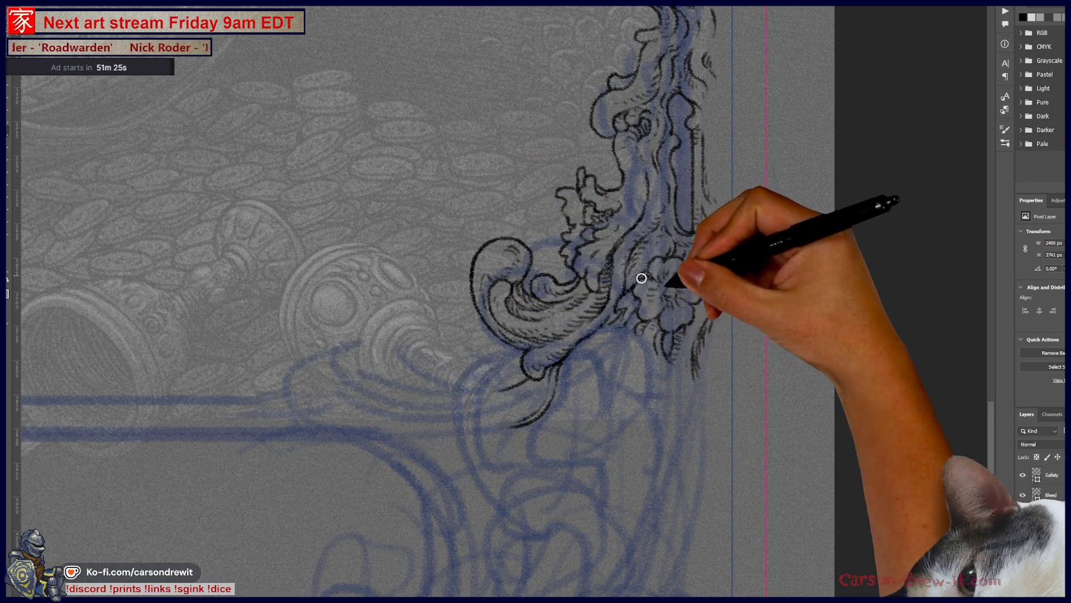
Step: Ink strokes along the ornament's right edge and choose a pencil brush preset
drag(693, 101, 695, 210)
drag(702, 143, 703, 251)
drag(714, 297, 702, 352)
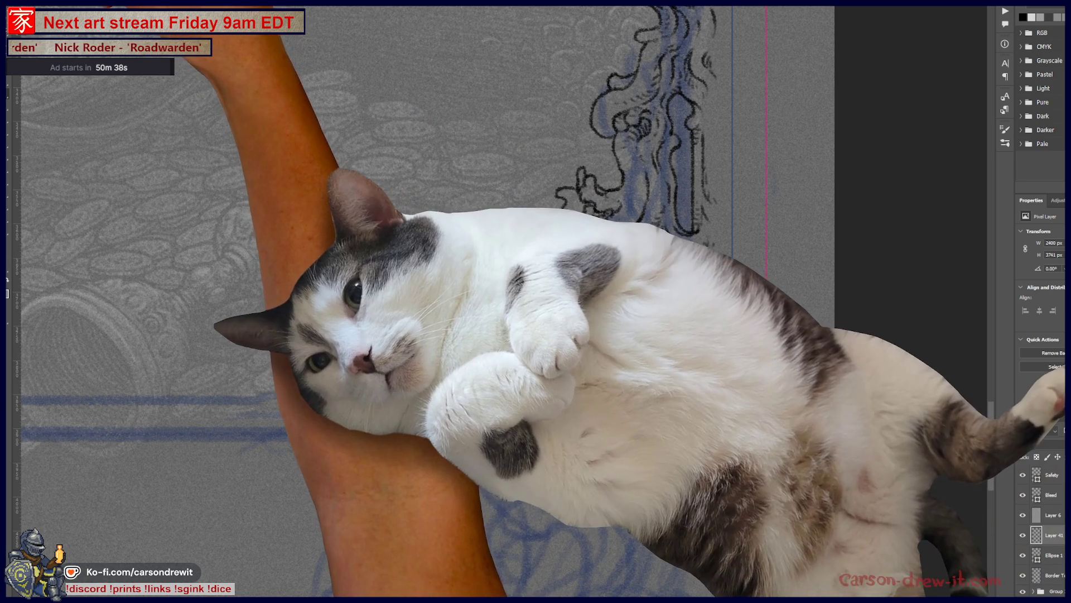
right_click(222, 126)
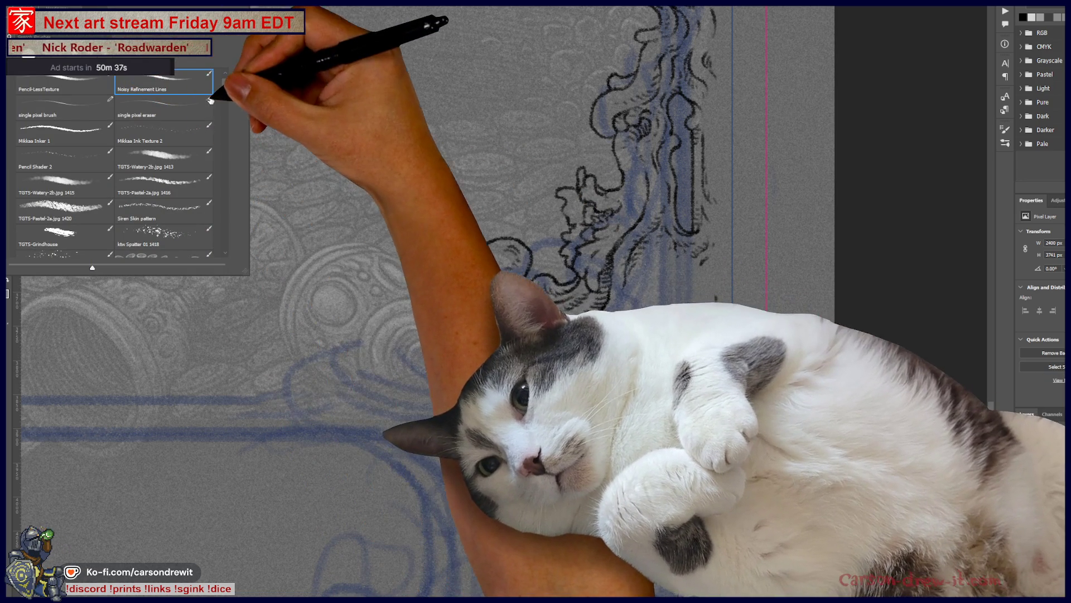
scroll(167, 126, up, 1)
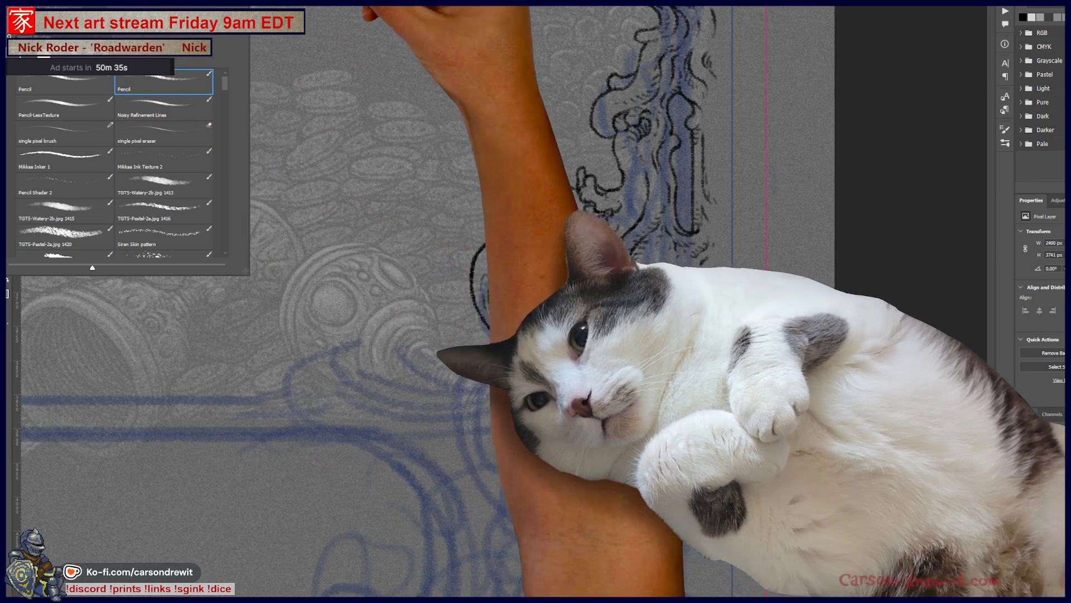
key(Return)
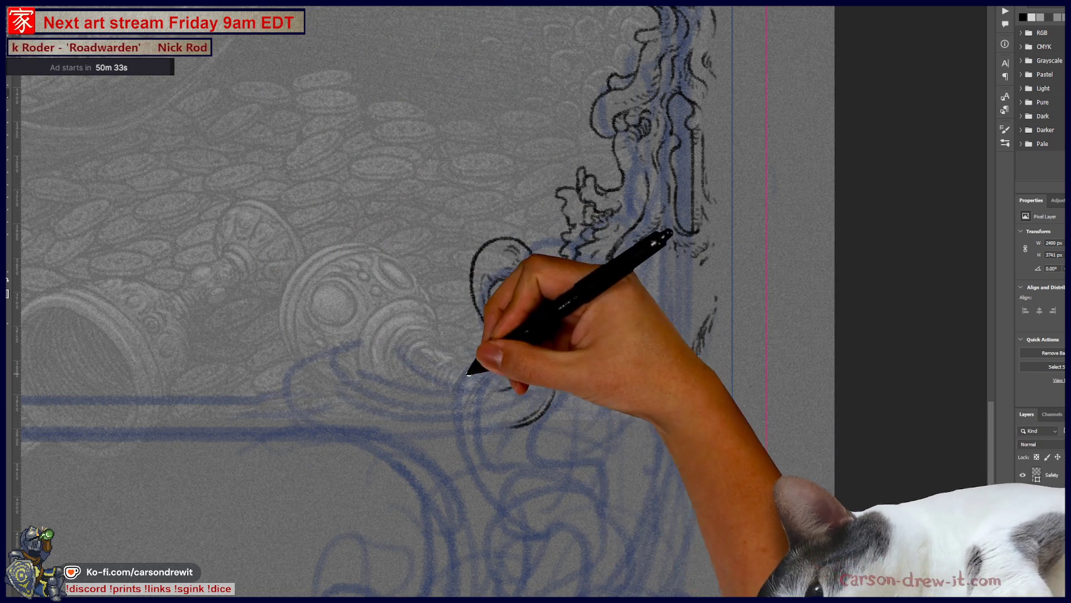
Step: Ink the first curl and hooked stroke of the scroll over the blue sketch
mouse_move(404, 353)
mouse_down()
mouse_move(428, 375)
mouse_move(503, 382)
mouse_up()
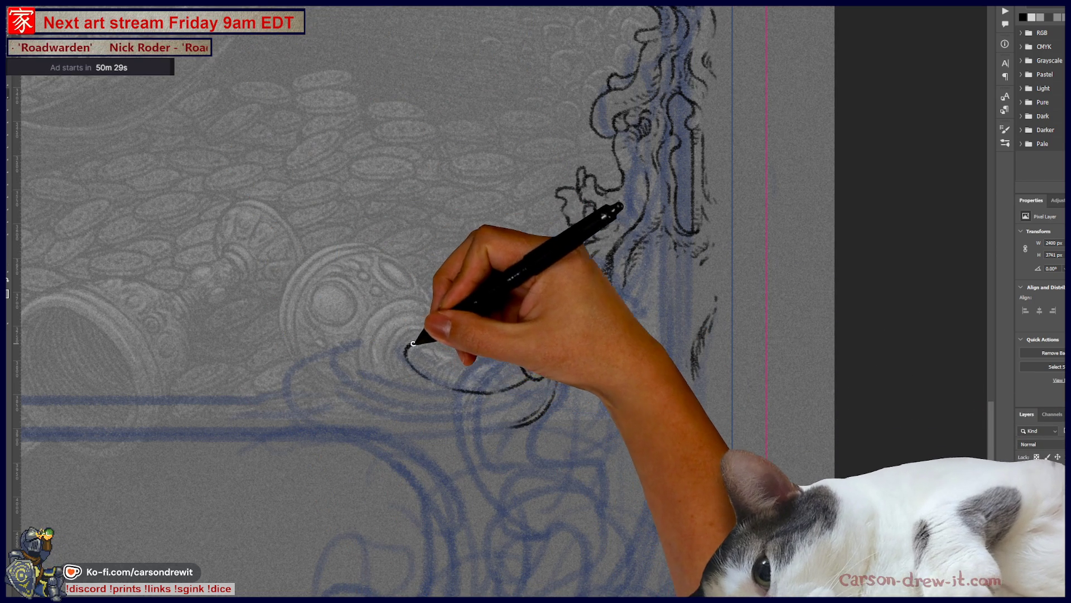
mouse_move(411, 343)
mouse_down()
mouse_move(451, 383)
mouse_move(475, 375)
mouse_up()
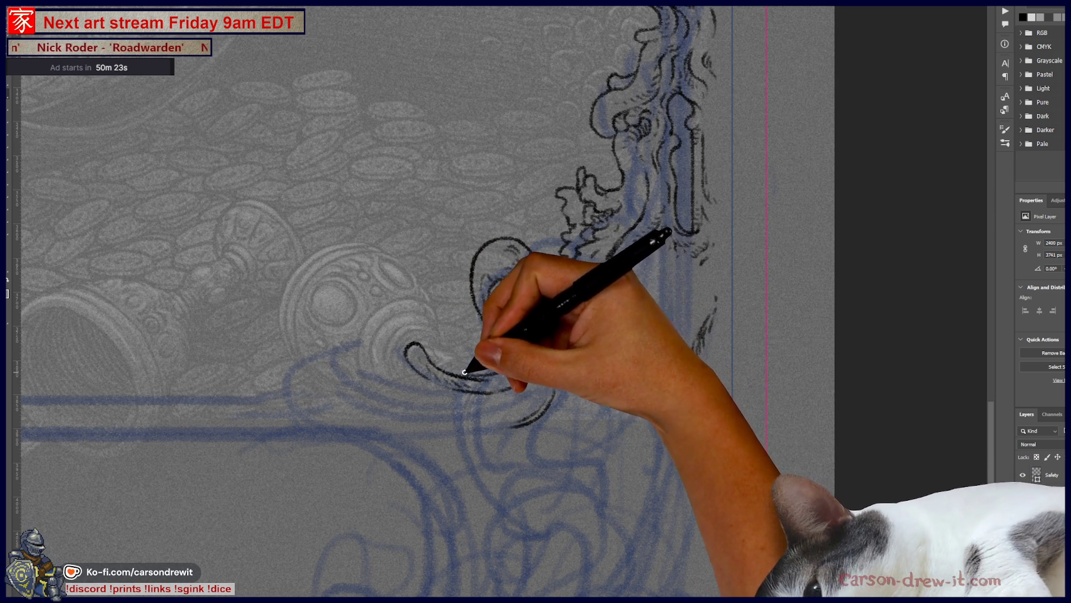
drag(461, 368, 491, 360)
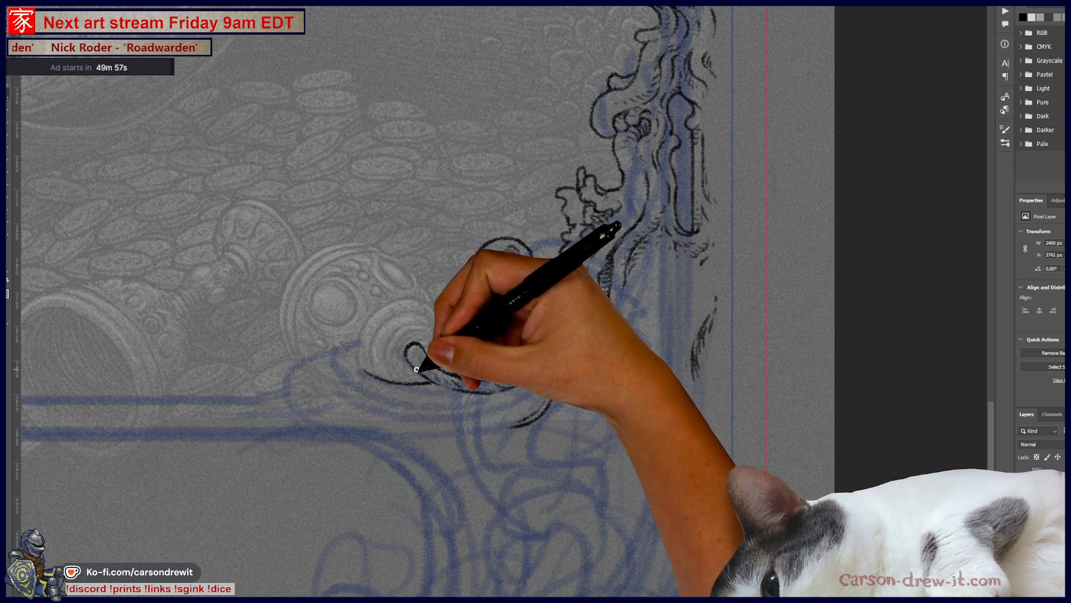
drag(359, 330, 501, 334)
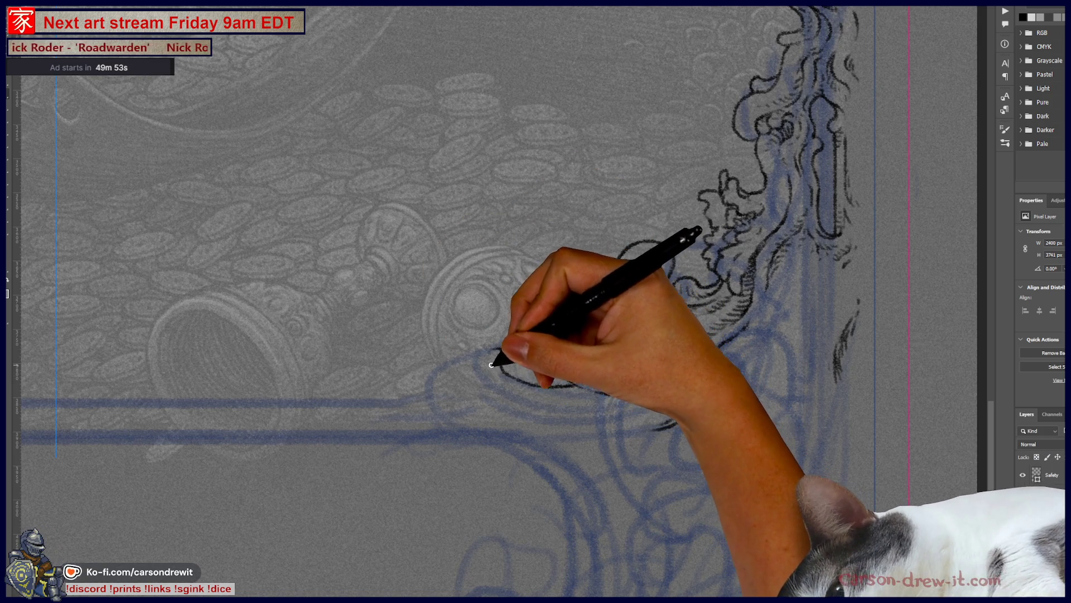
mouse_move(493, 365)
mouse_down()
mouse_move(527, 395)
mouse_move(590, 390)
mouse_up()
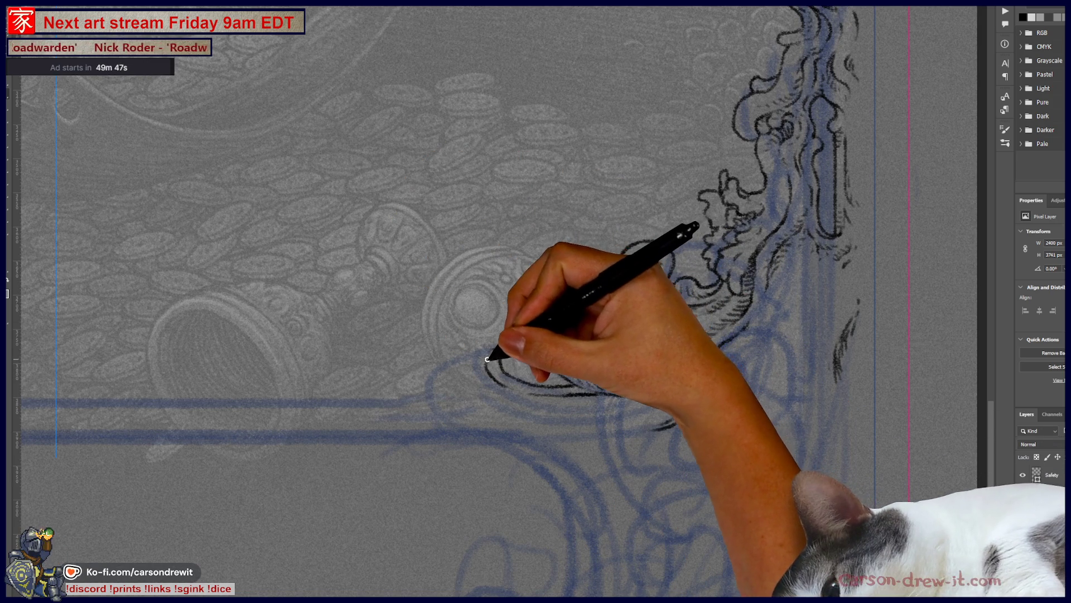
Step: Ink the C-shaped curl with inner lines and finish the wave curl
mouse_move(494, 341)
mouse_down()
mouse_move(450, 363)
mouse_move(475, 398)
mouse_move(491, 342)
mouse_move(478, 335)
mouse_move(450, 366)
mouse_move(496, 423)
mouse_up()
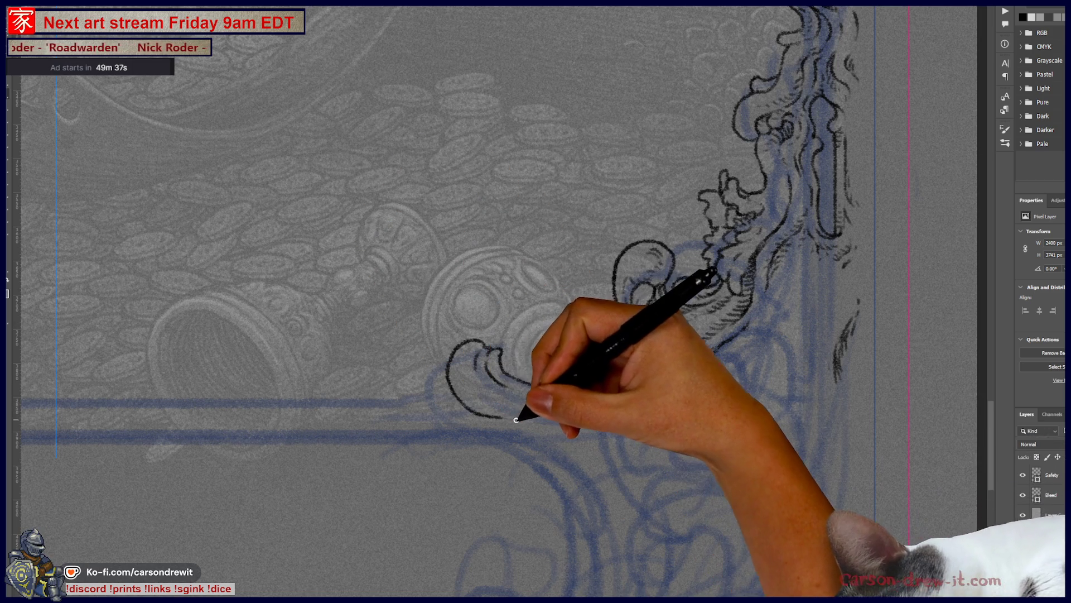
drag(490, 388, 489, 414)
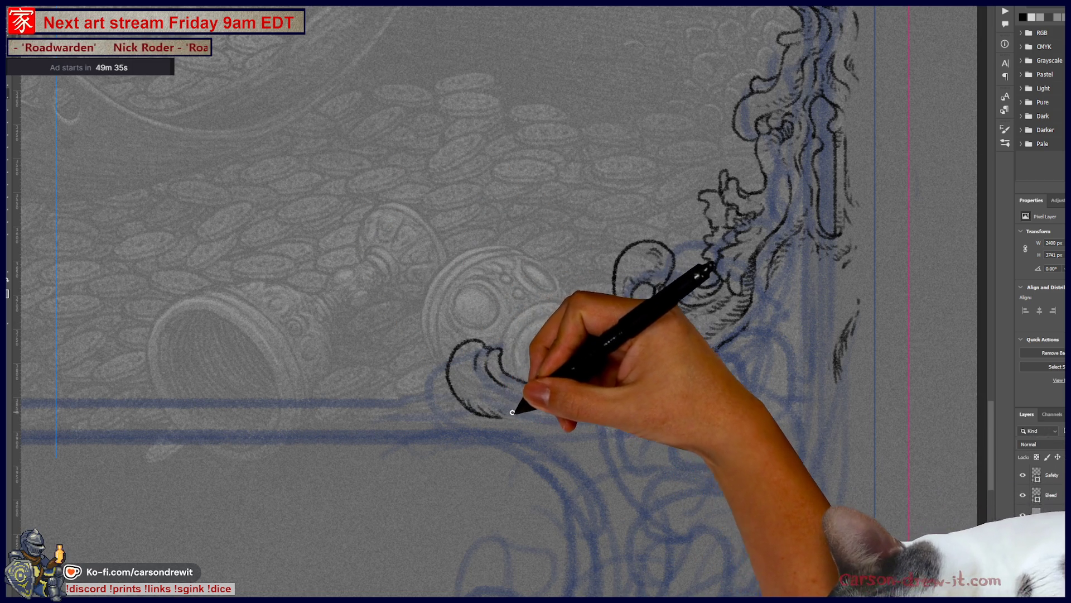
mouse_move(479, 371)
mouse_down()
mouse_move(594, 402)
mouse_move(570, 407)
mouse_move(617, 394)
mouse_up()
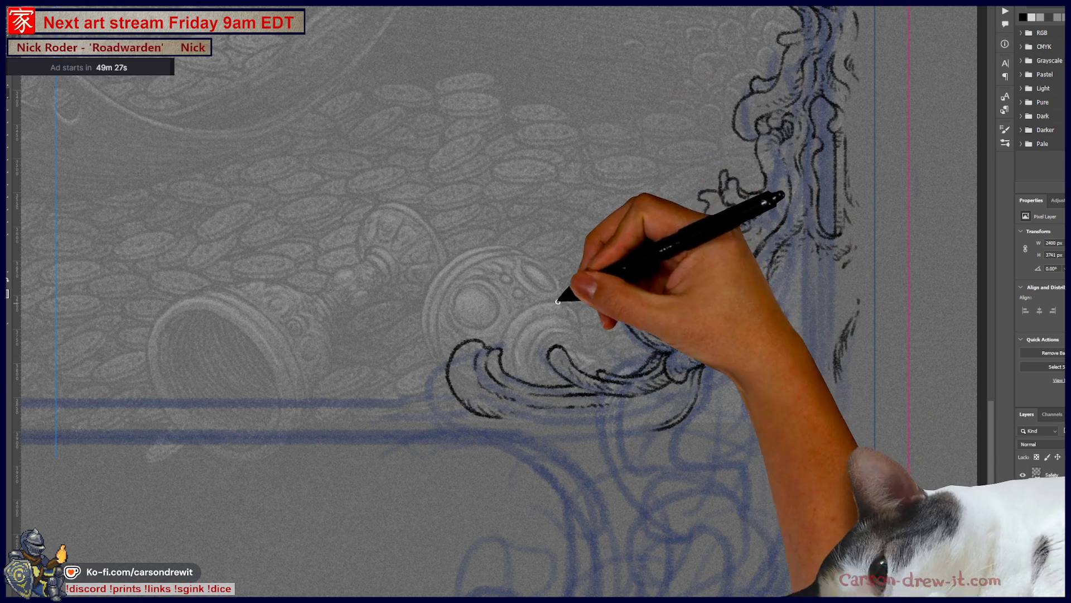
scroll(589, 351, up, 1)
mouse_move(588, 350)
mouse_down()
mouse_move(443, 378)
mouse_move(597, 426)
mouse_up()
mouse_move(557, 372)
mouse_down()
mouse_move(569, 350)
mouse_move(567, 374)
mouse_move(574, 364)
mouse_move(583, 377)
mouse_up()
drag(642, 438, 583, 453)
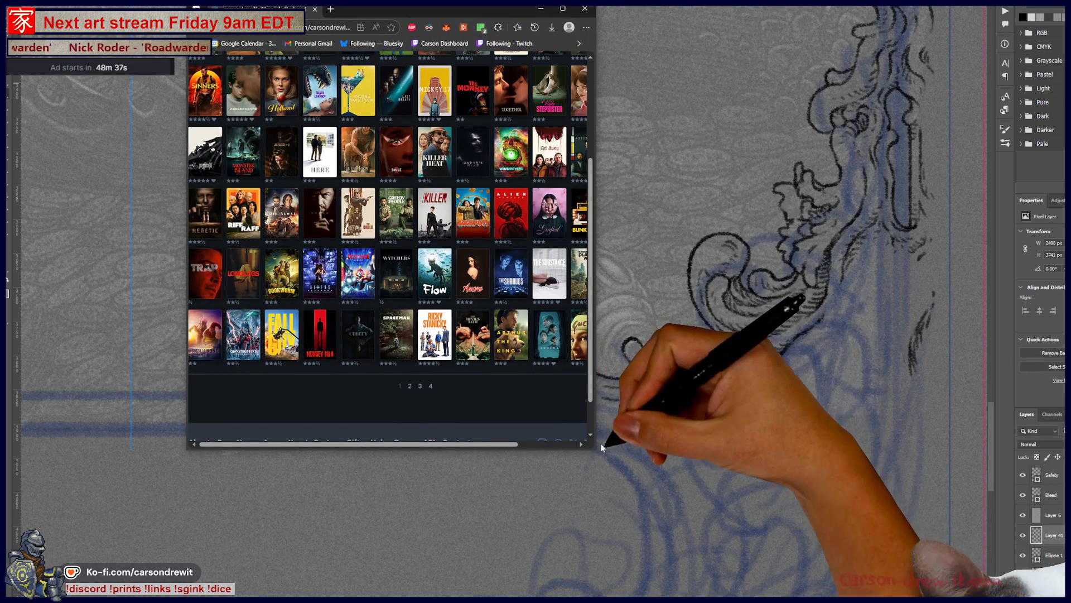
Step: Enlarge the browser window showing the Letterboxd films grid over the canvas
mouse_move(595, 437)
mouse_down()
mouse_move(876, 539)
mouse_move(879, 596)
mouse_up()
Step: Zoom the films page, go to page 2, and open the Woman of the Hour page
key(ctrl+plus)
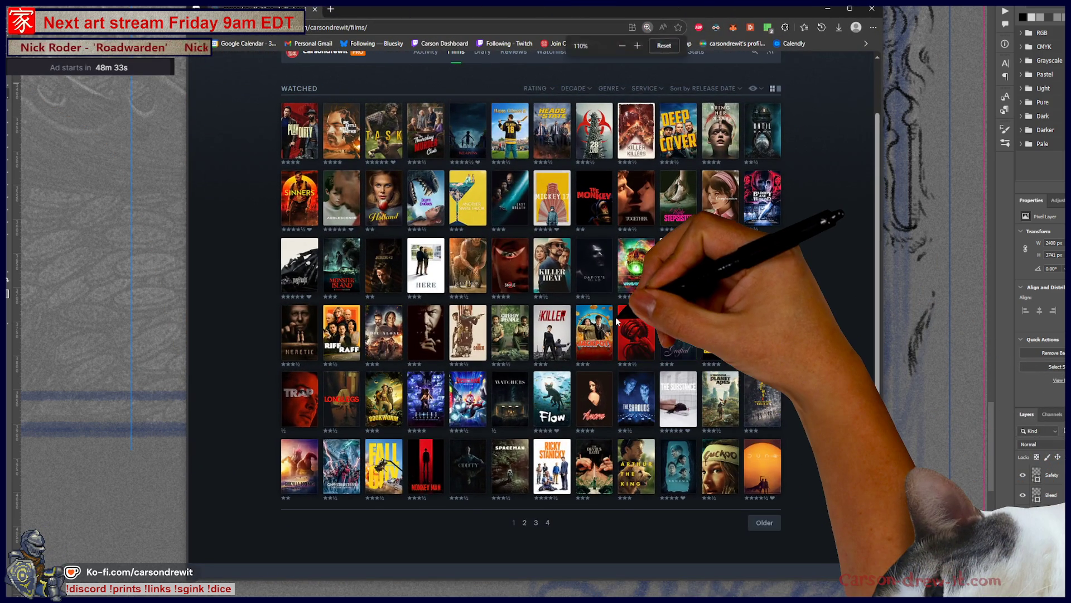
key(ctrl+plus)
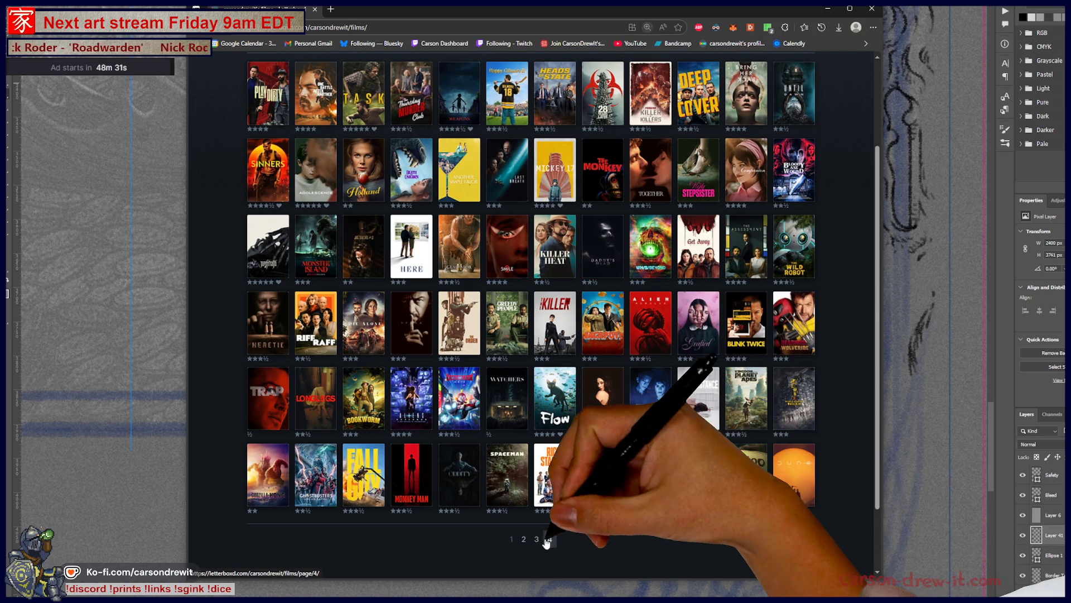
scroll(794, 352, up, 1)
scroll(560, 468, down, 3)
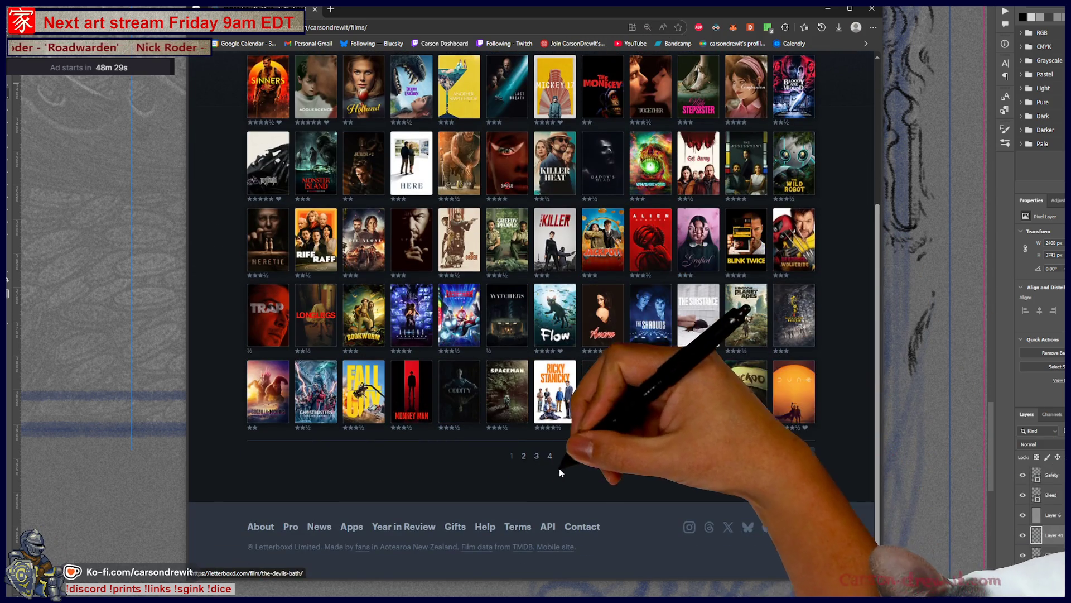
click(806, 457)
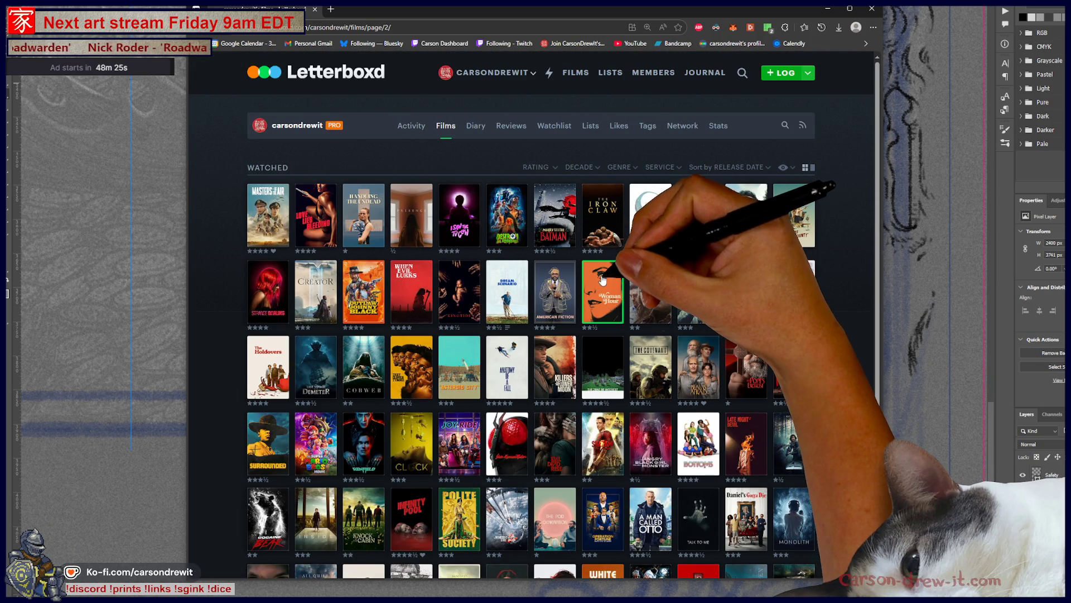
click(597, 290)
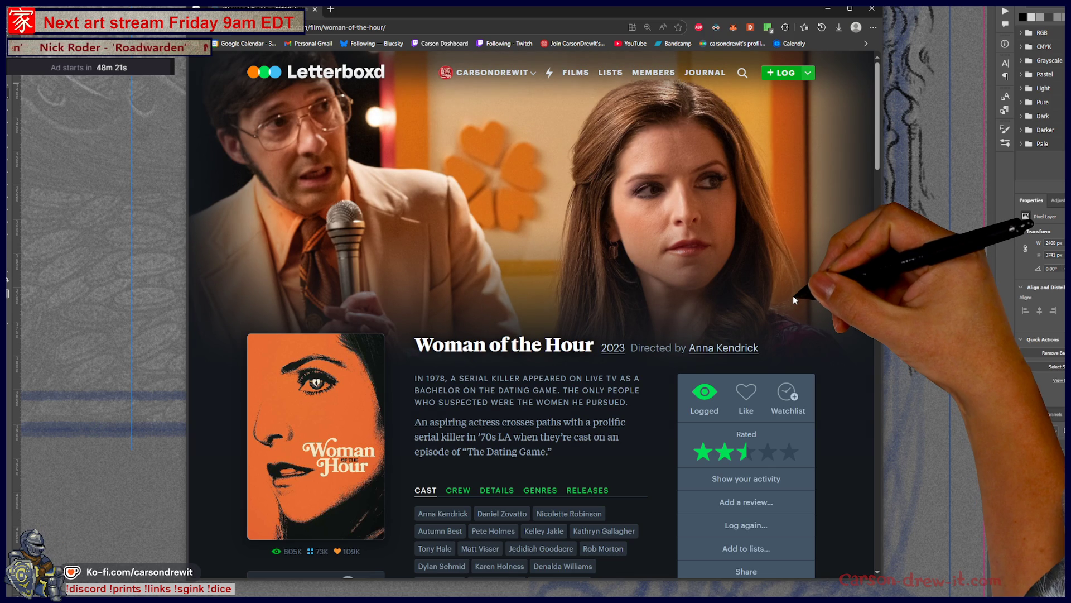
scroll(794, 298, down, 3)
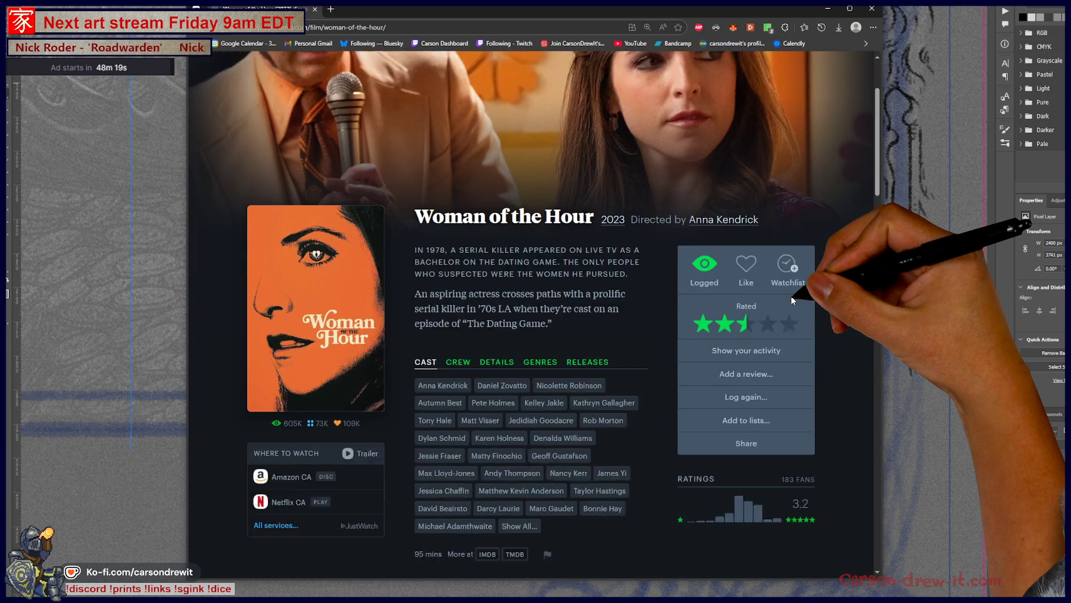
scroll(791, 295, down, 3)
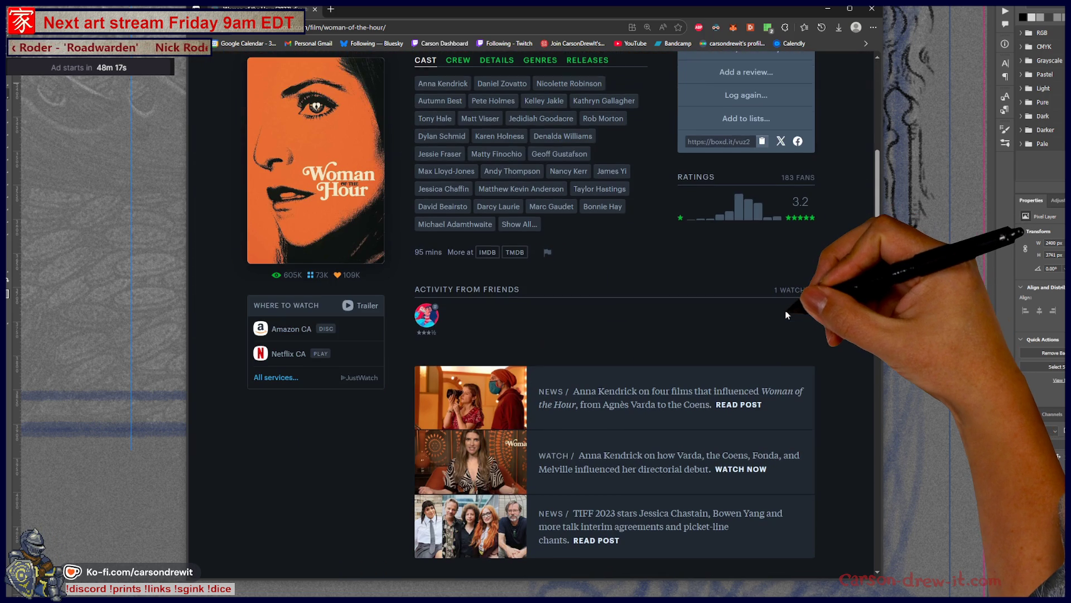
scroll(791, 311, up, 4)
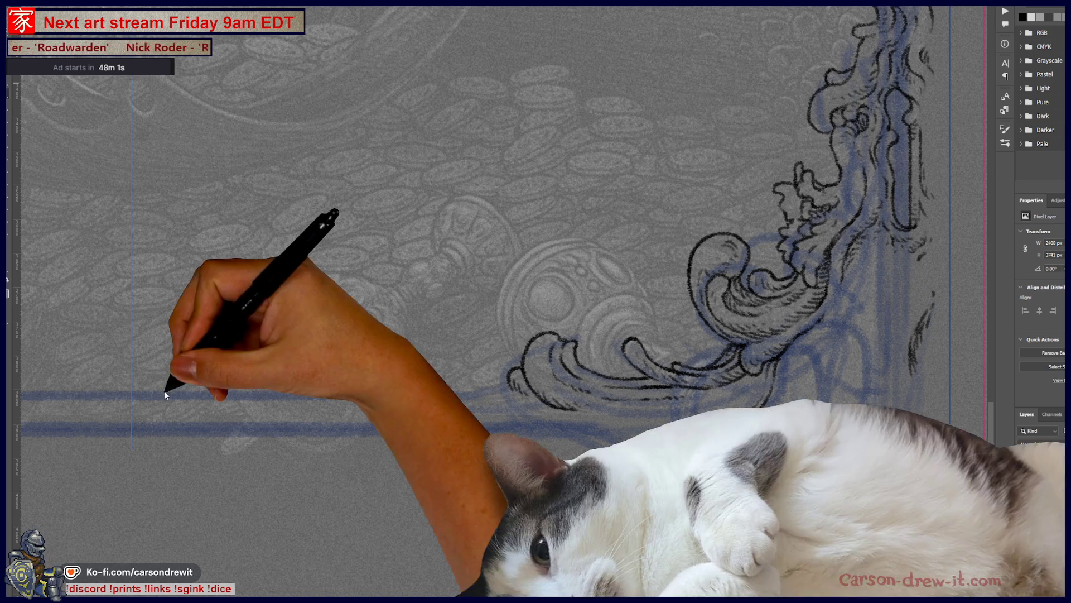
scroll(774, 456, left, 5)
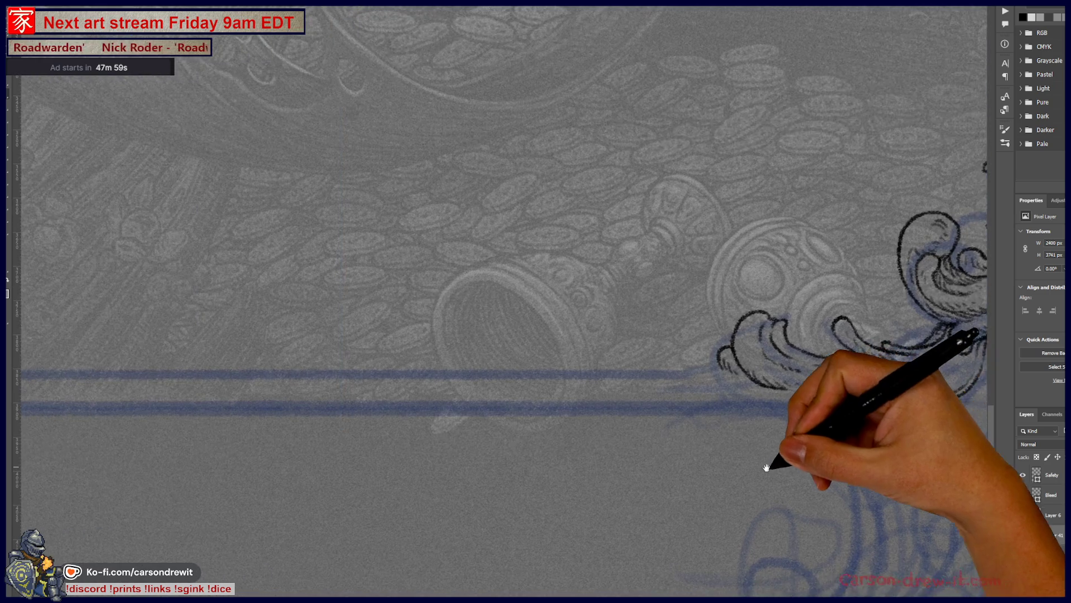
Step: Ink the thick top rule and the thin parallel line of the bottom panel, extending them right
drag(343, 372, 712, 377)
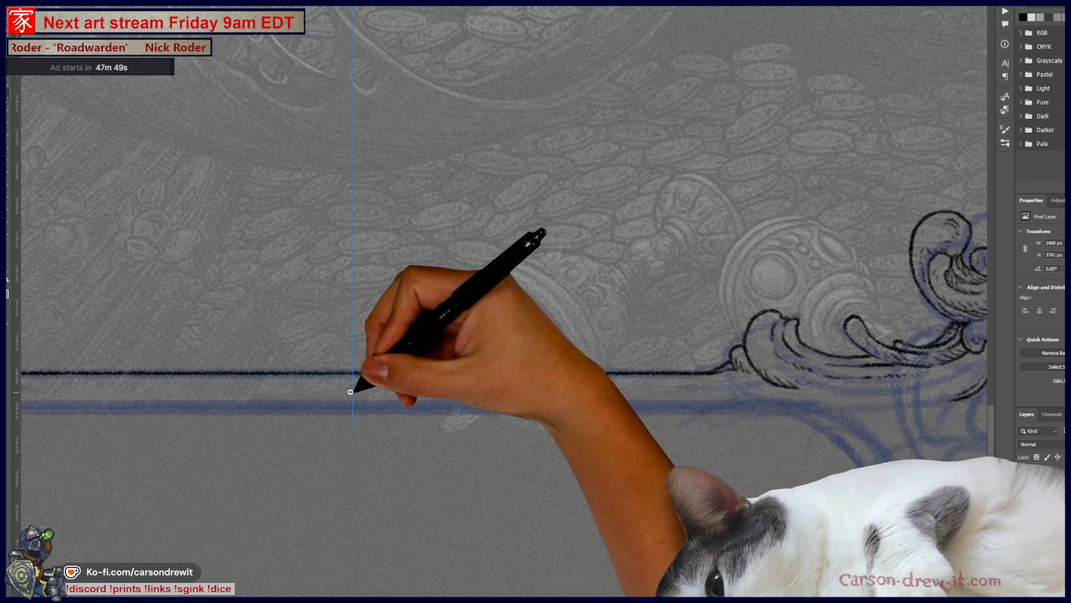
drag(343, 387, 586, 386)
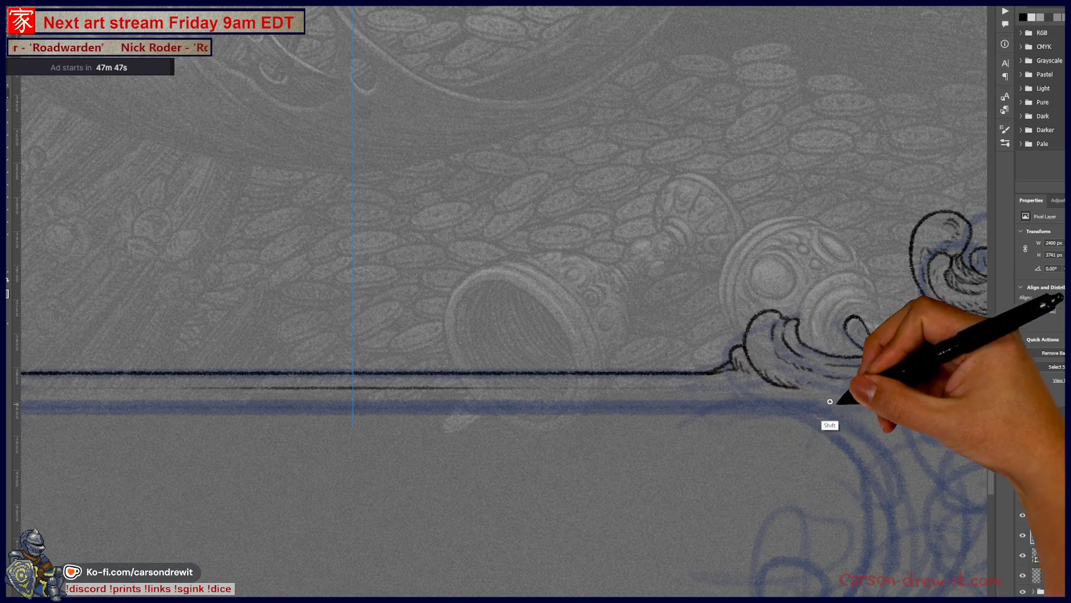
drag(215, 388, 748, 385)
drag(658, 385, 767, 390)
Step: Carry the thin line into curly strokes where the rules meet the right scrollwork
drag(850, 318, 920, 351)
mouse_move(787, 327)
mouse_down()
mouse_move(777, 383)
mouse_move(729, 371)
mouse_move(778, 391)
mouse_up()
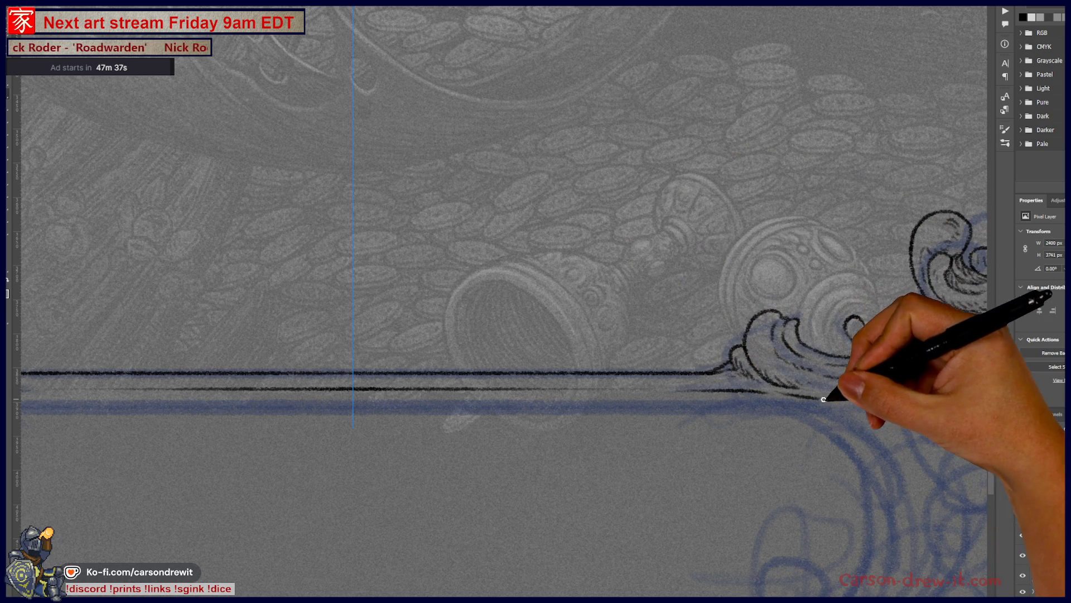
mouse_move(762, 428)
mouse_down()
mouse_move(687, 426)
mouse_move(506, 376)
mouse_up()
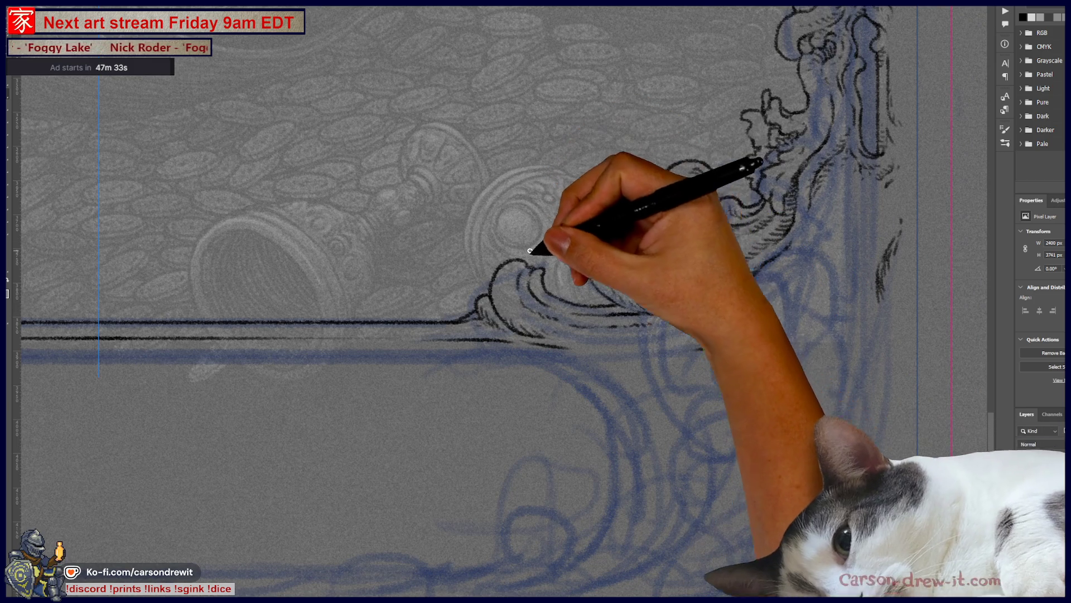
Step: Ink a bold curve rising from the bottom rules into the right scrollwork
drag(643, 400, 664, 336)
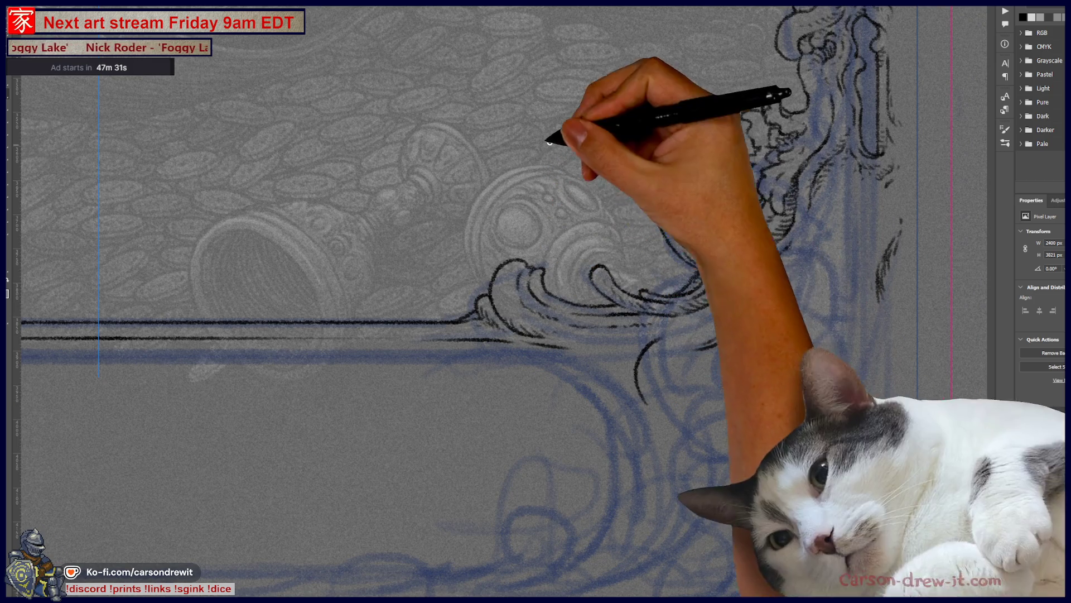
drag(645, 391, 667, 328)
drag(636, 402, 641, 371)
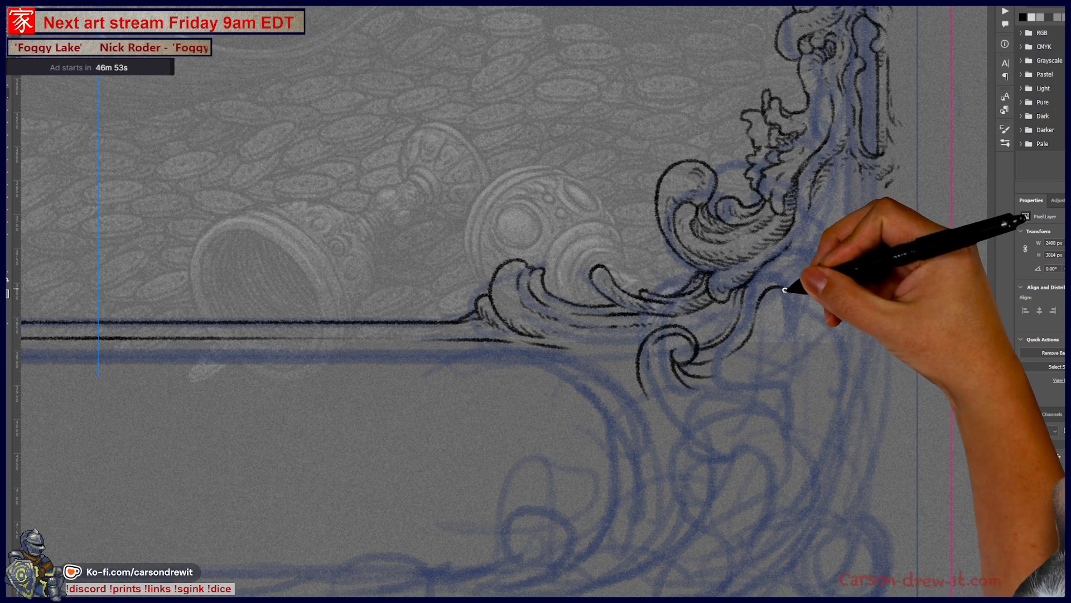
Step: Move along the lower-right corner ornament and add an ink stroke to its scroll
drag(783, 287, 655, 374)
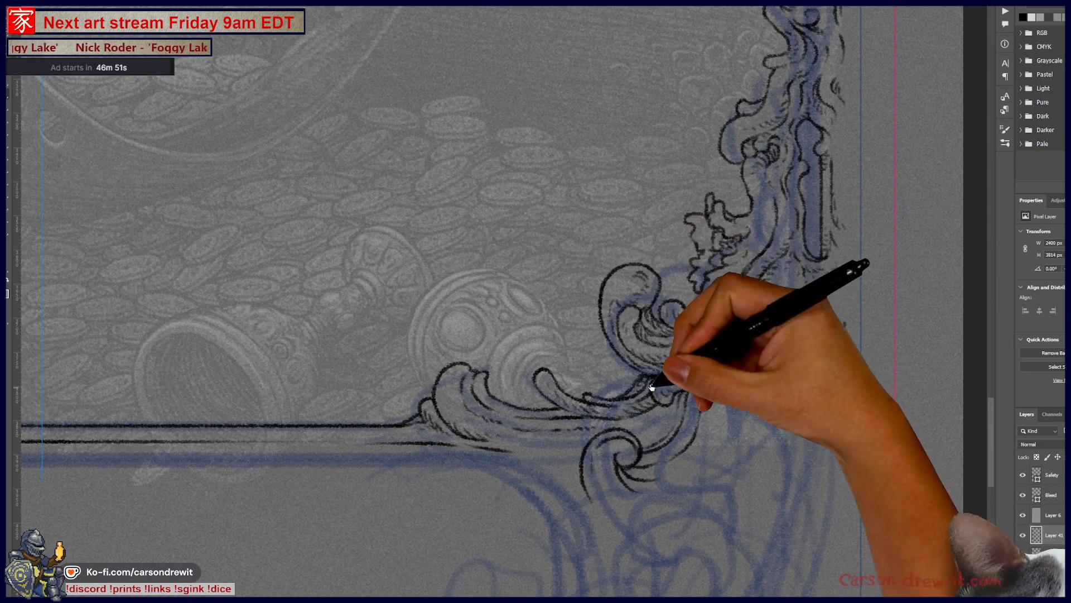
drag(619, 376, 649, 367)
drag(726, 472, 694, 358)
mouse_move(665, 430)
mouse_down()
mouse_move(742, 419)
mouse_move(681, 153)
mouse_up()
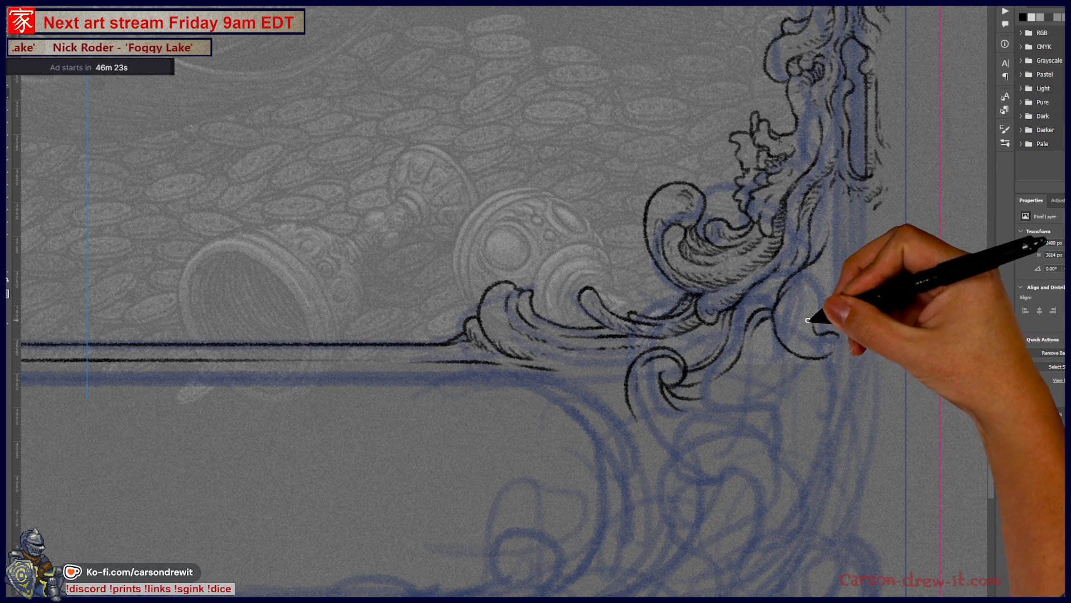
drag(811, 320, 842, 284)
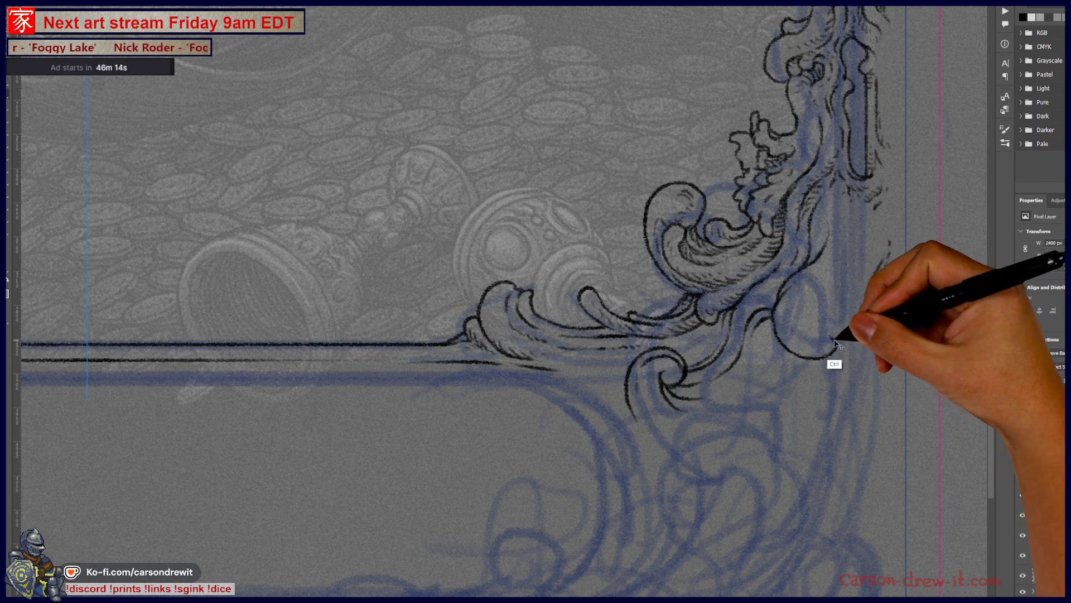
Step: Undo the stray loop and ink a long descending curve down the side ornament, hatching its right edge
key(ctrl+z)
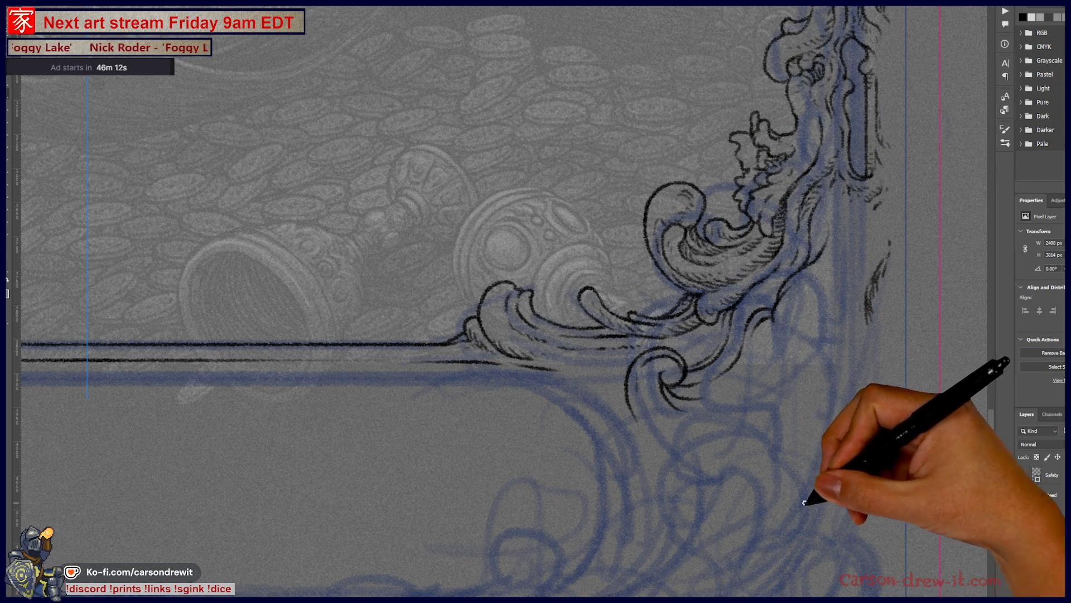
mouse_move(796, 516)
mouse_down()
mouse_move(844, 386)
mouse_move(820, 342)
mouse_up()
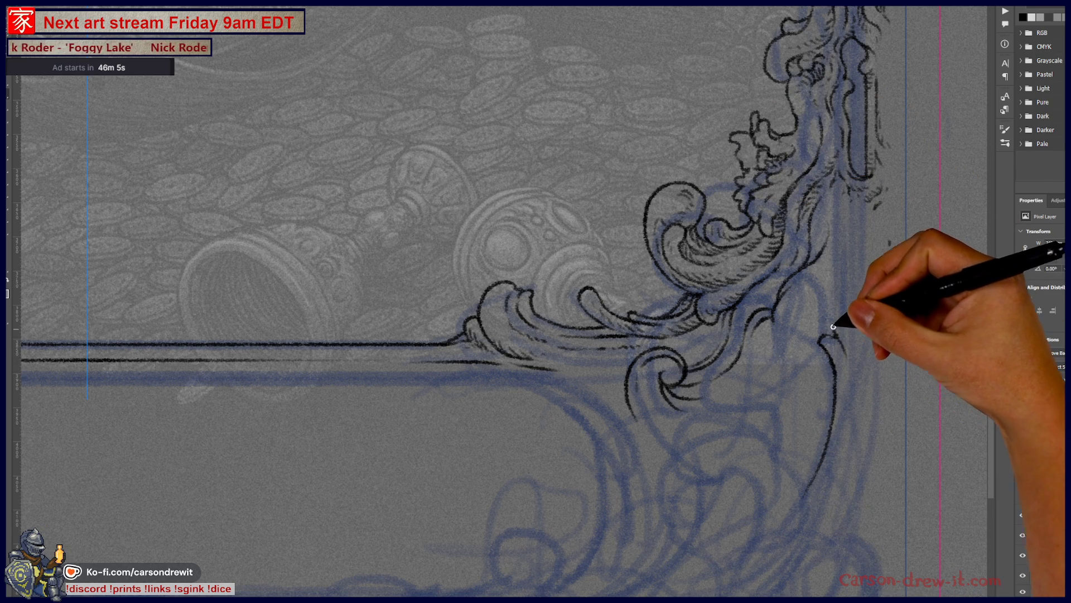
drag(873, 239, 842, 275)
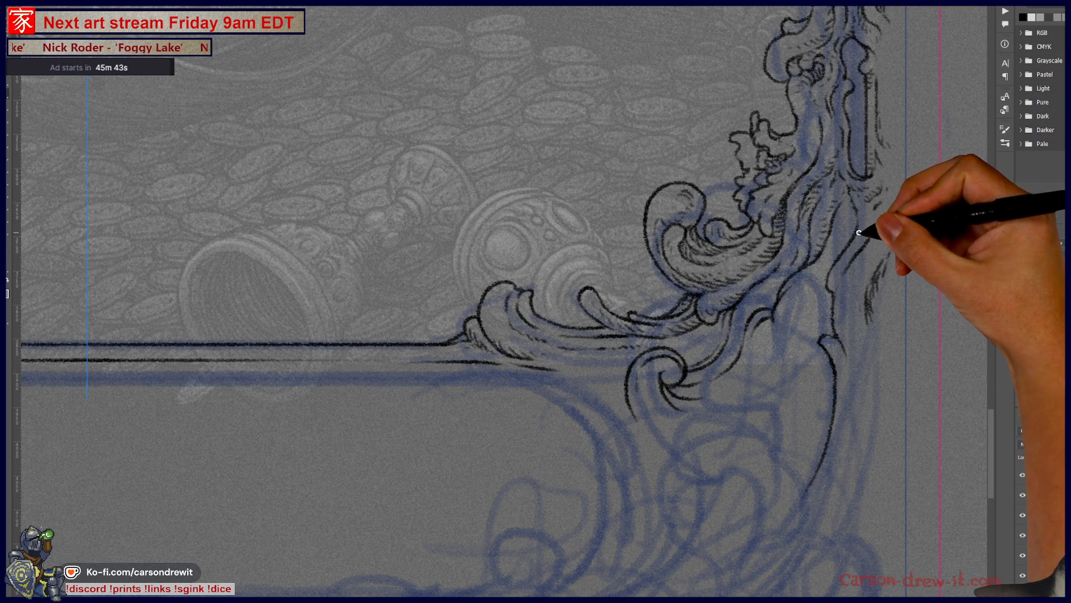
Step: Add hatching along the ornamental column and return to the bottom rules' corner
mouse_move(797, 198)
mouse_down()
mouse_move(854, 239)
mouse_move(857, 220)
mouse_move(832, 292)
mouse_up()
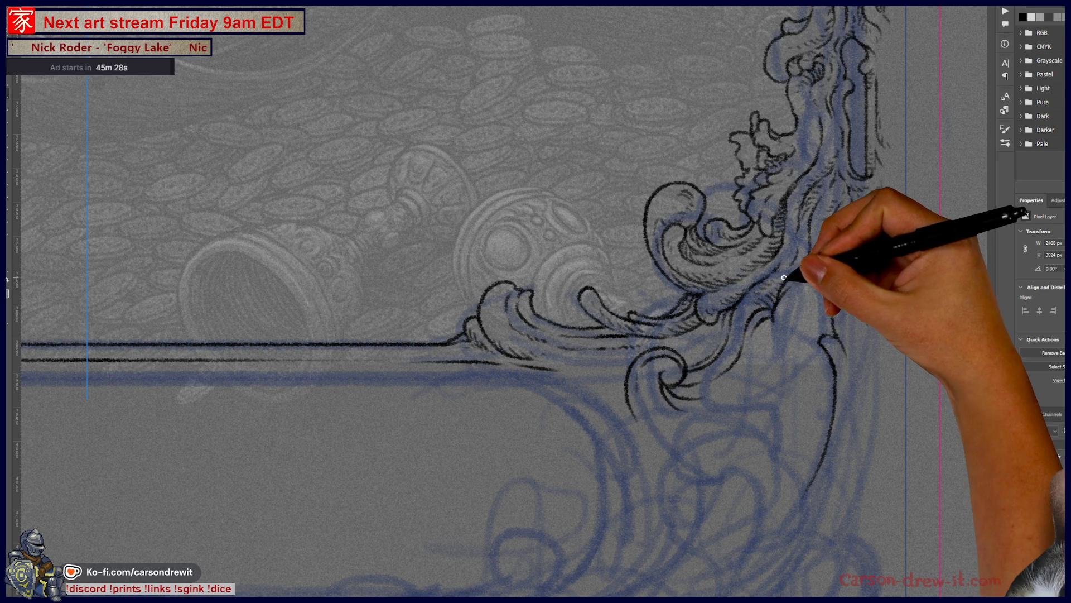
key(F7)
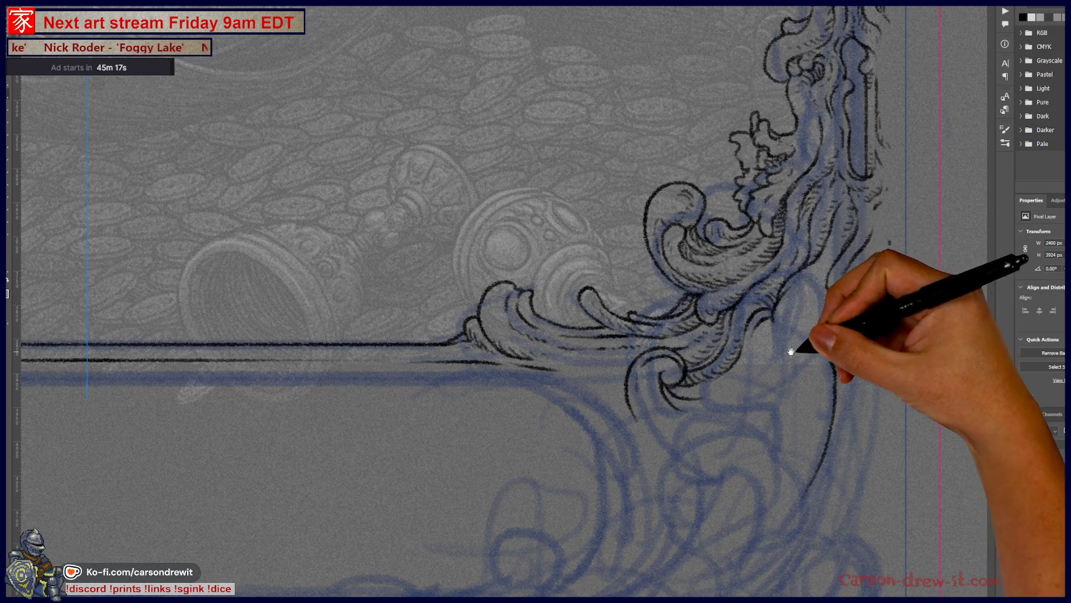
drag(789, 346, 885, 287)
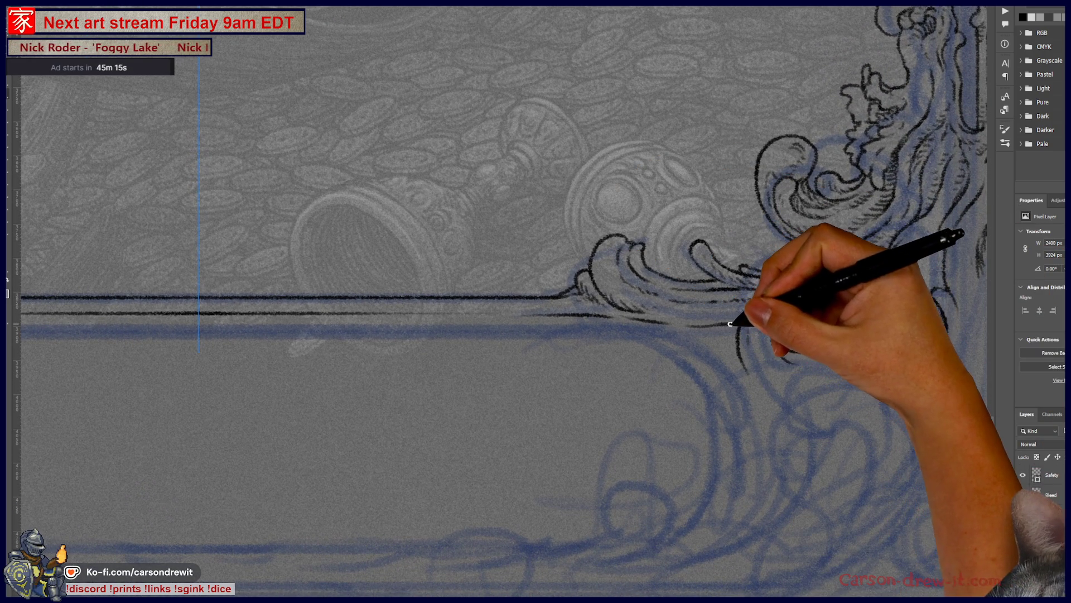
Step: Extend the thin bottom rule and its curve so it sweeps up into the corner ornament
drag(586, 323, 674, 346)
drag(587, 325, 686, 372)
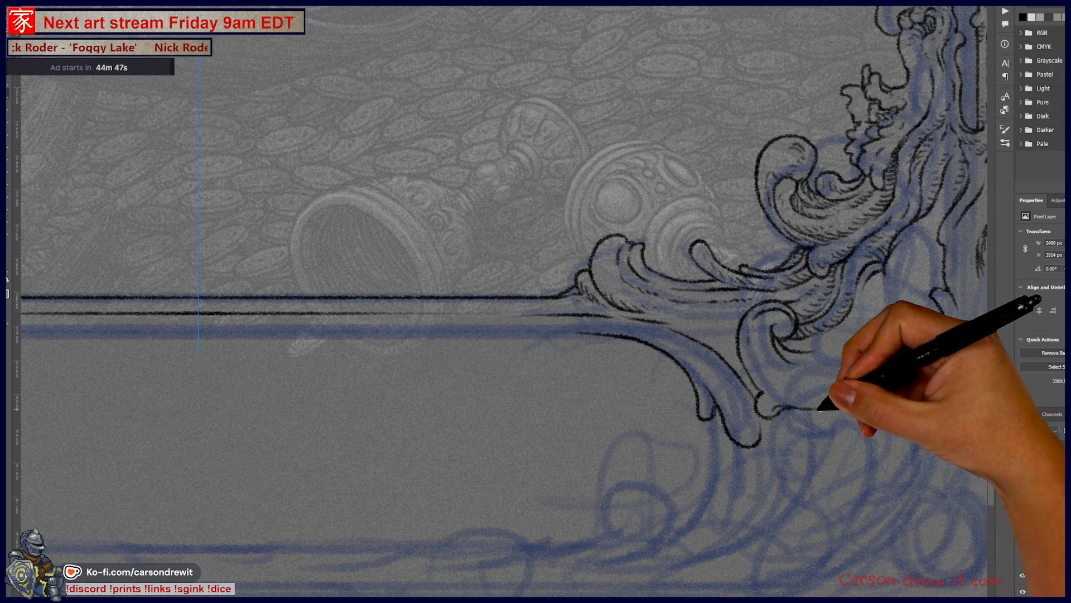
drag(826, 407, 887, 339)
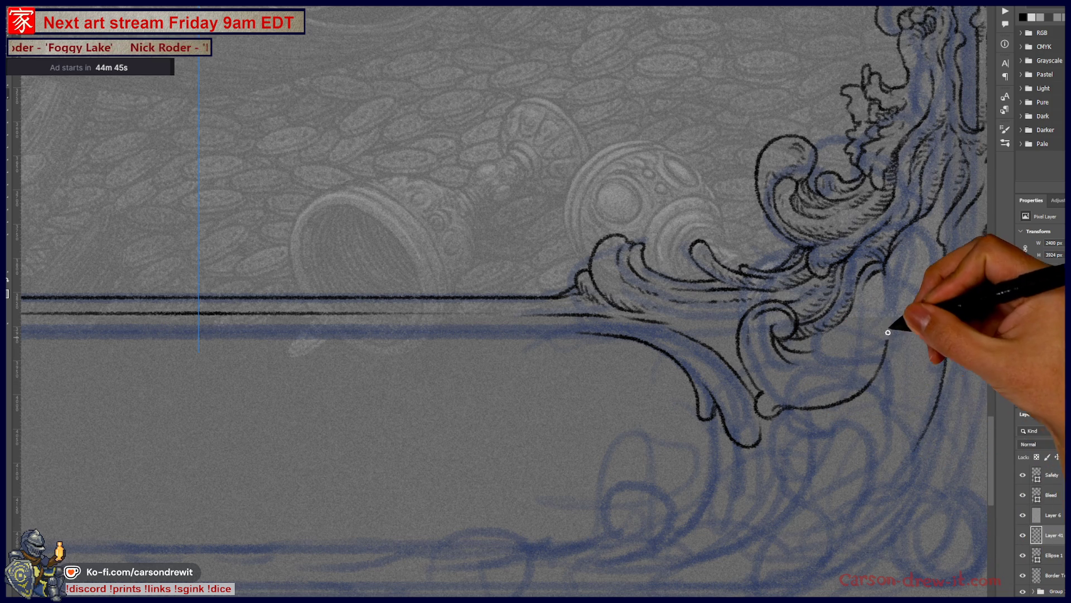
drag(844, 305, 744, 447)
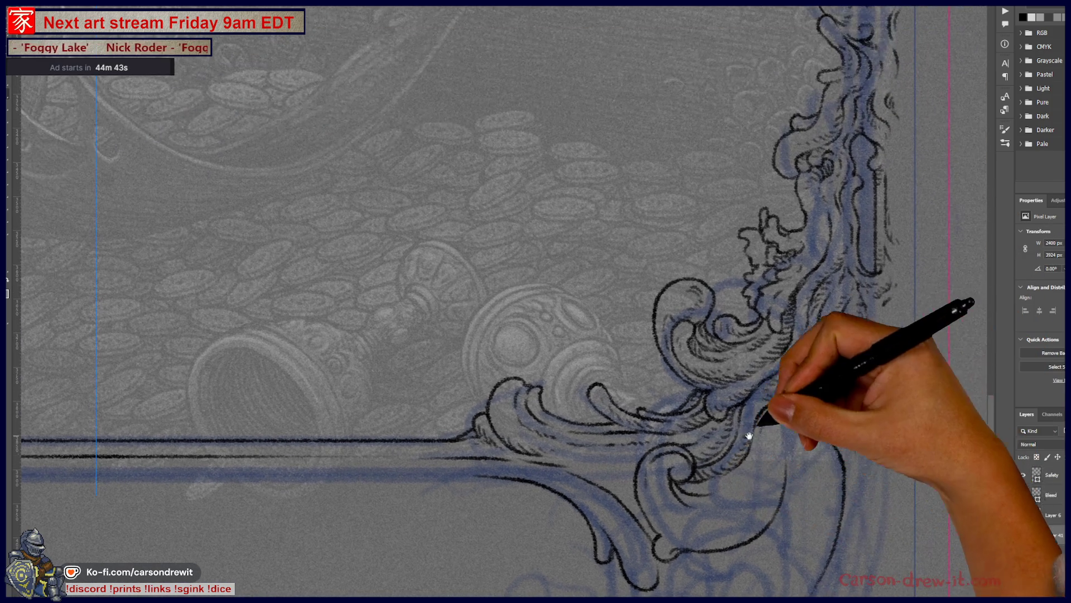
Step: Zoom out and pan up past the mermaid's head to the top ornament to review the frame
key(ctrl+minus)
key(ctrl+minus)
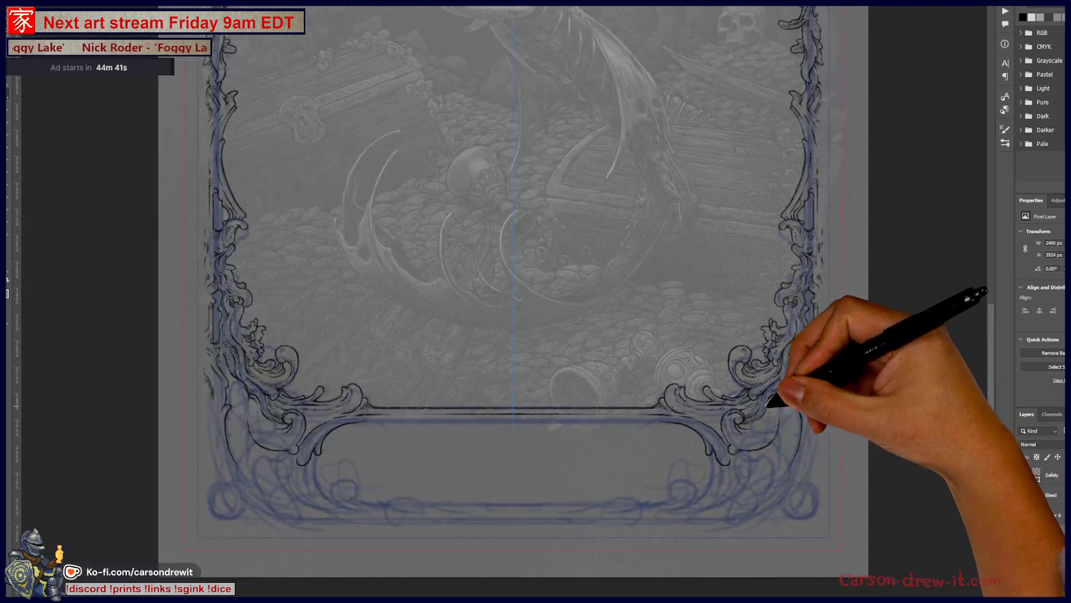
drag(611, 389, 641, 557)
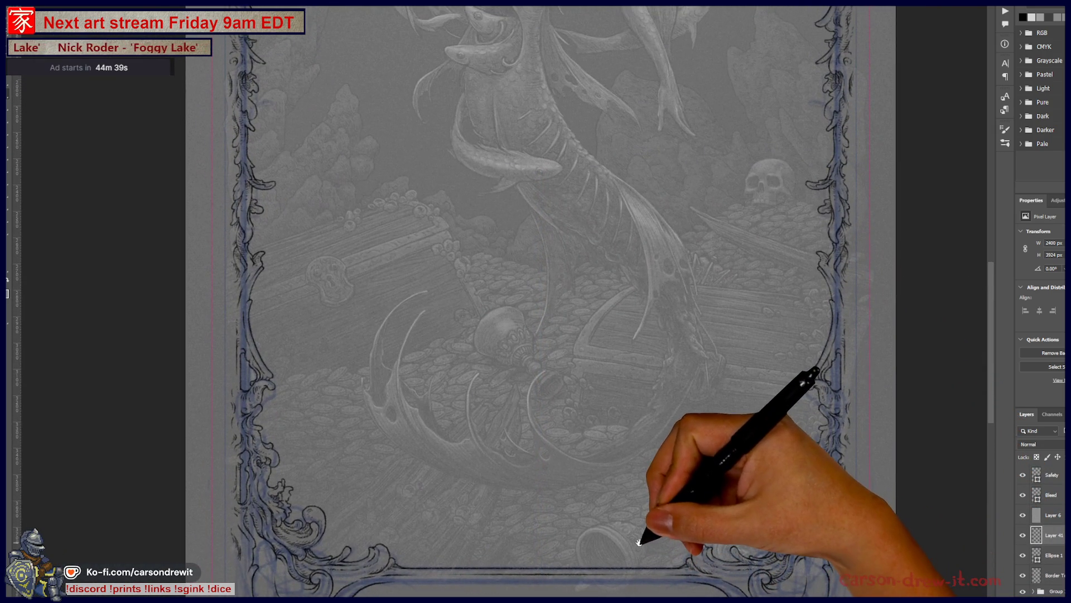
drag(657, 363, 659, 523)
drag(706, 466, 706, 514)
Step: Move down to the right frame edge by the chest and hatch its blue shading
drag(735, 393, 740, 504)
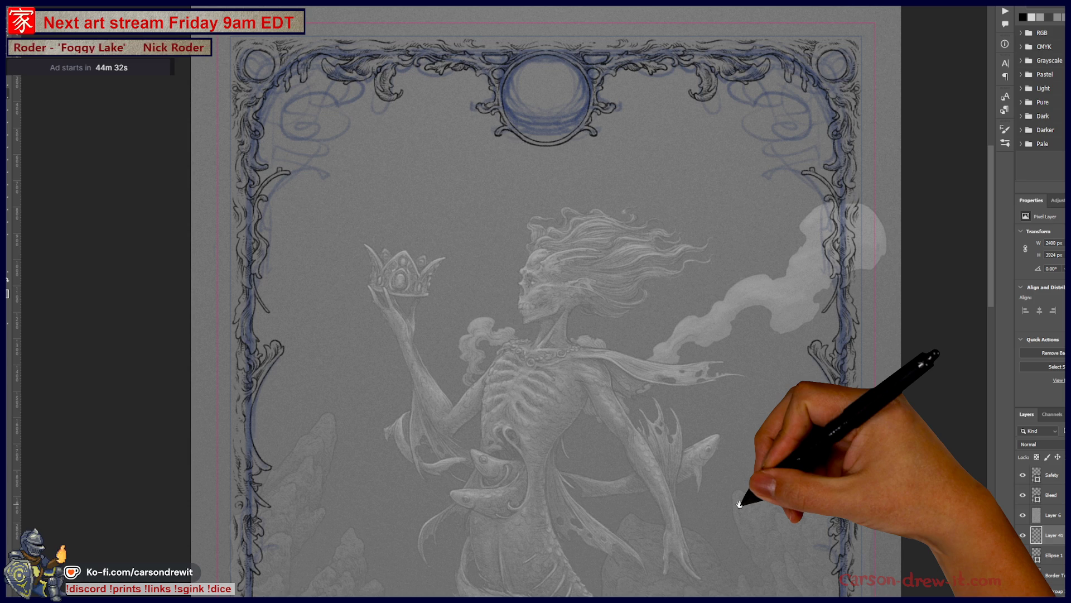
drag(748, 491, 728, 307)
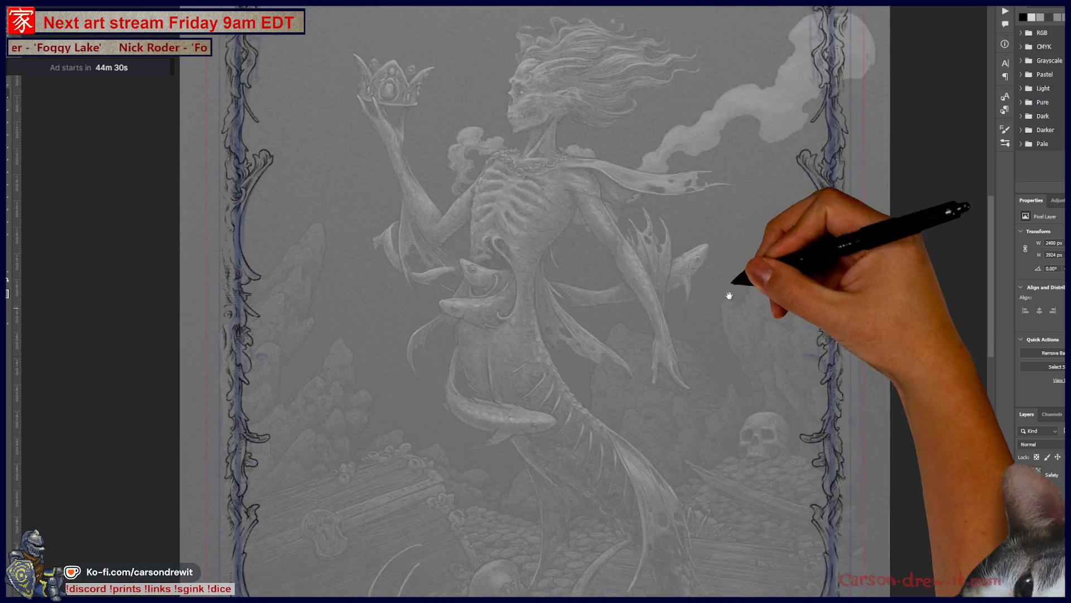
mouse_move(779, 474)
mouse_down()
mouse_move(801, 382)
mouse_move(920, 167)
mouse_move(890, 203)
mouse_up()
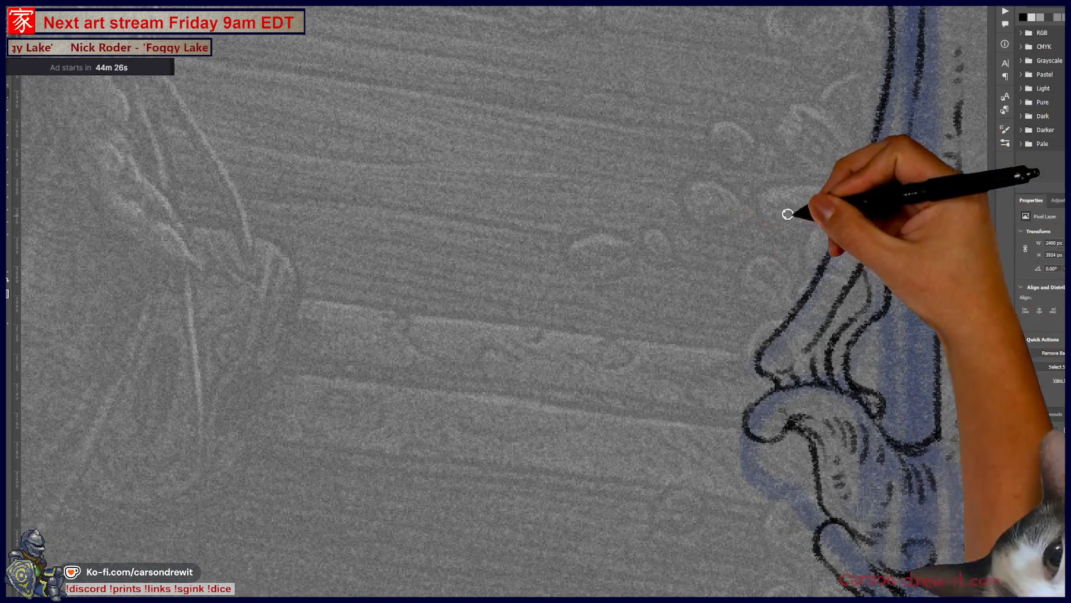
drag(873, 239, 902, 207)
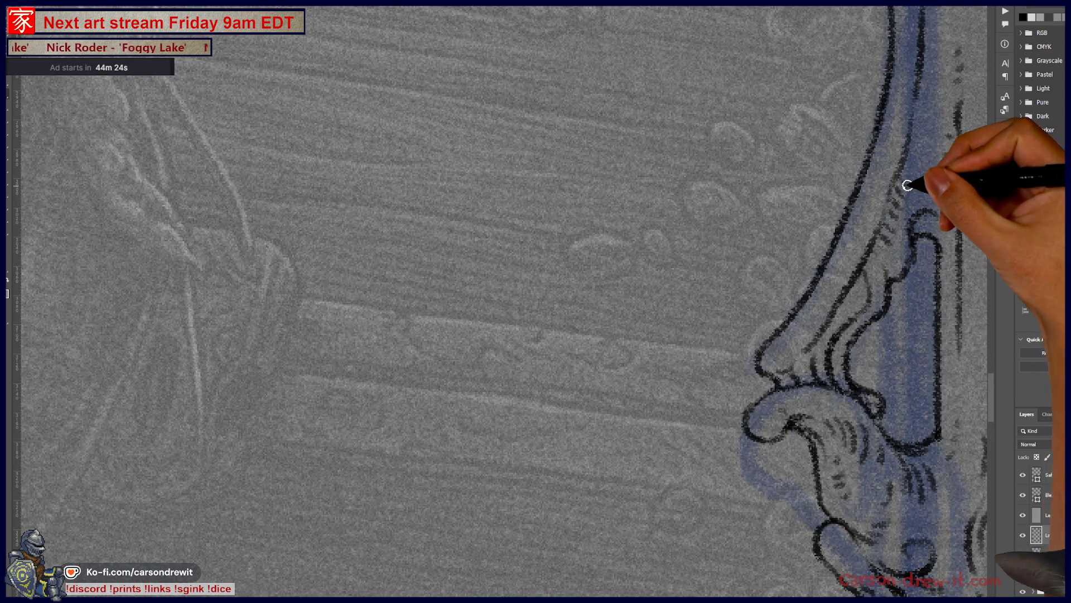
mouse_move(929, 156)
mouse_down()
mouse_move(840, 264)
mouse_move(782, 310)
mouse_up()
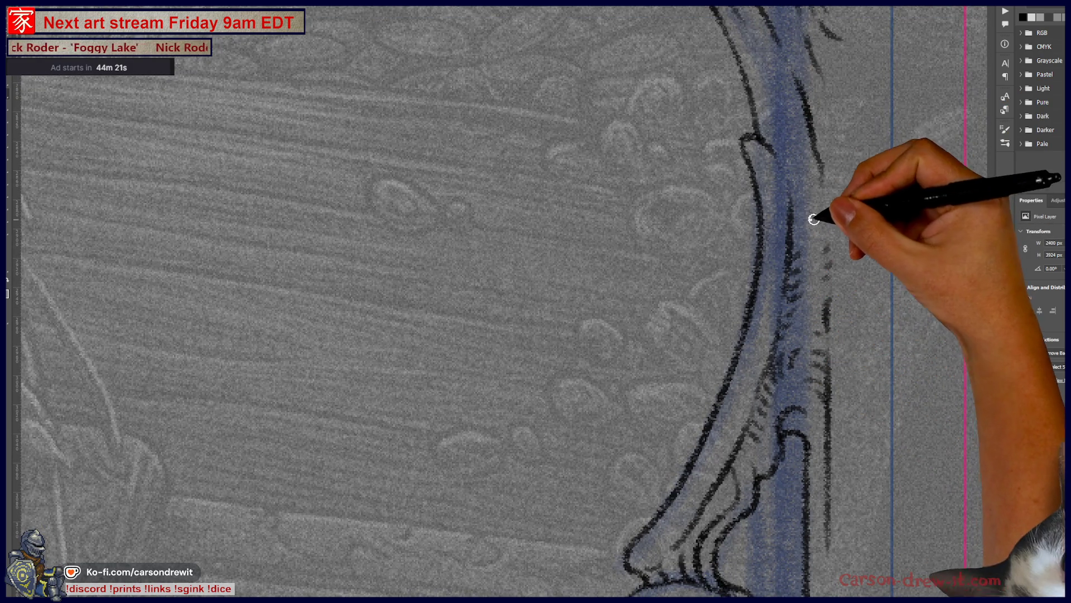
mouse_move(839, 201)
mouse_down()
mouse_move(846, 97)
mouse_move(862, 513)
mouse_up()
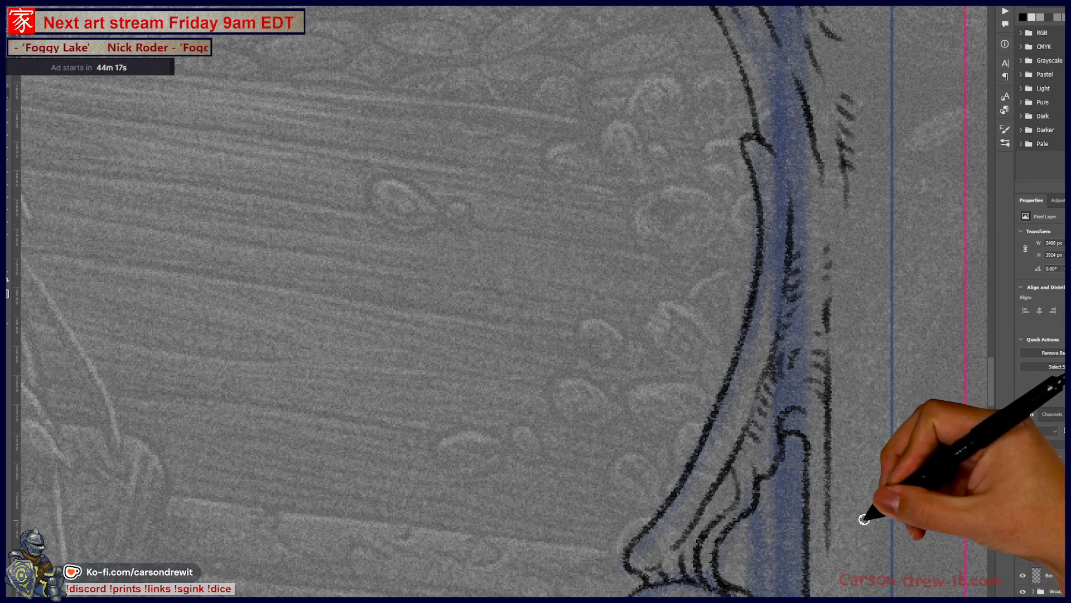
Step: Hatch along the side ornament's right edge and add short hatch marks to its curl
mouse_move(762, 521)
mouse_down()
mouse_move(642, 304)
mouse_move(613, 126)
mouse_up()
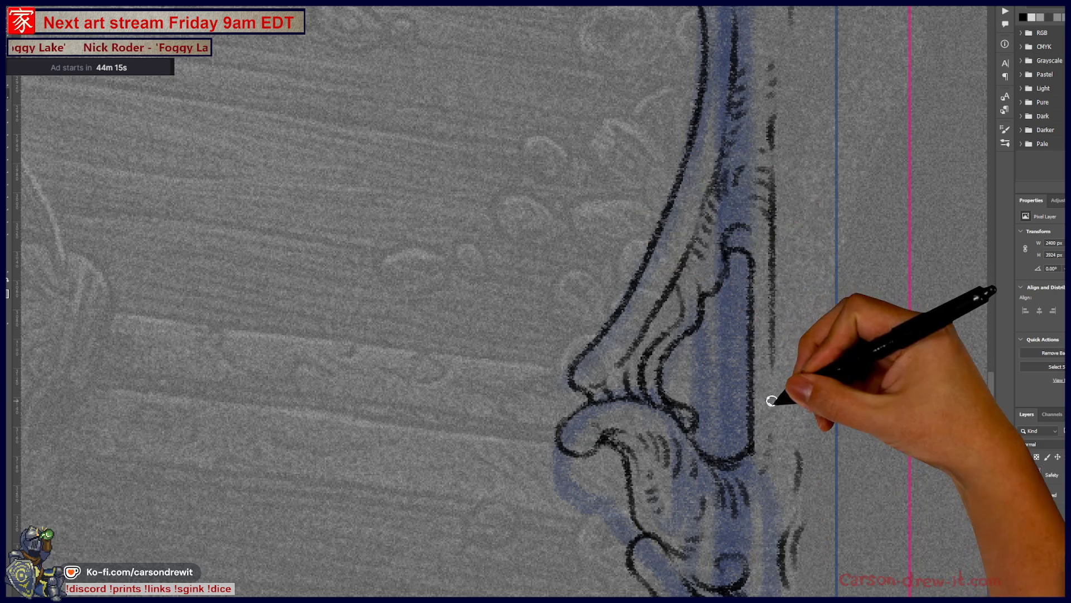
drag(784, 364, 796, 223)
mouse_move(799, 137)
mouse_down()
mouse_move(789, 180)
mouse_move(797, 72)
mouse_up()
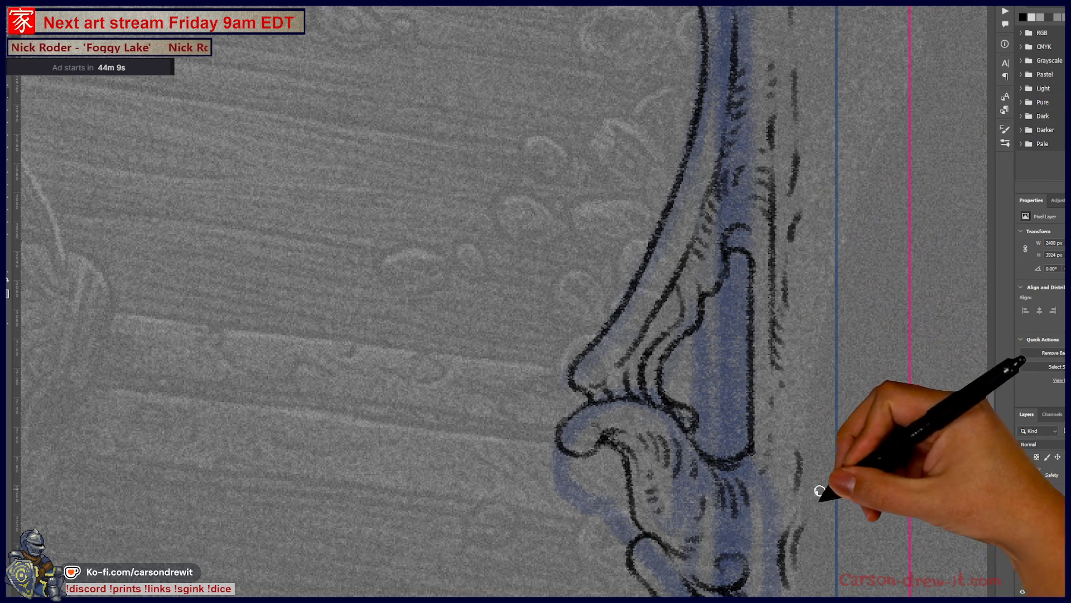
scroll(718, 526, down, 3)
scroll(621, 377, down, 5)
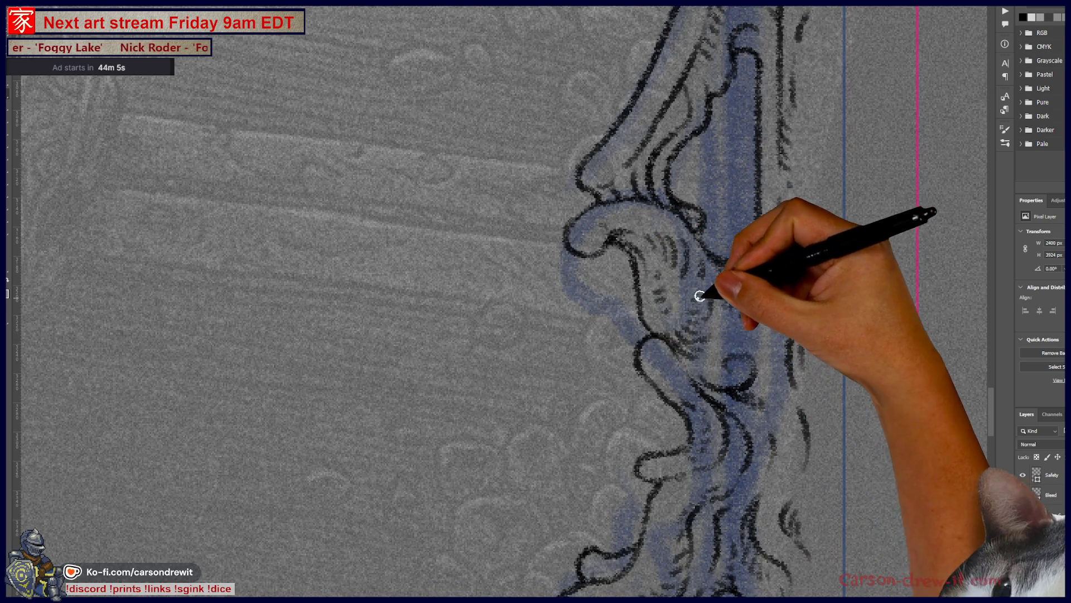
drag(735, 338, 730, 326)
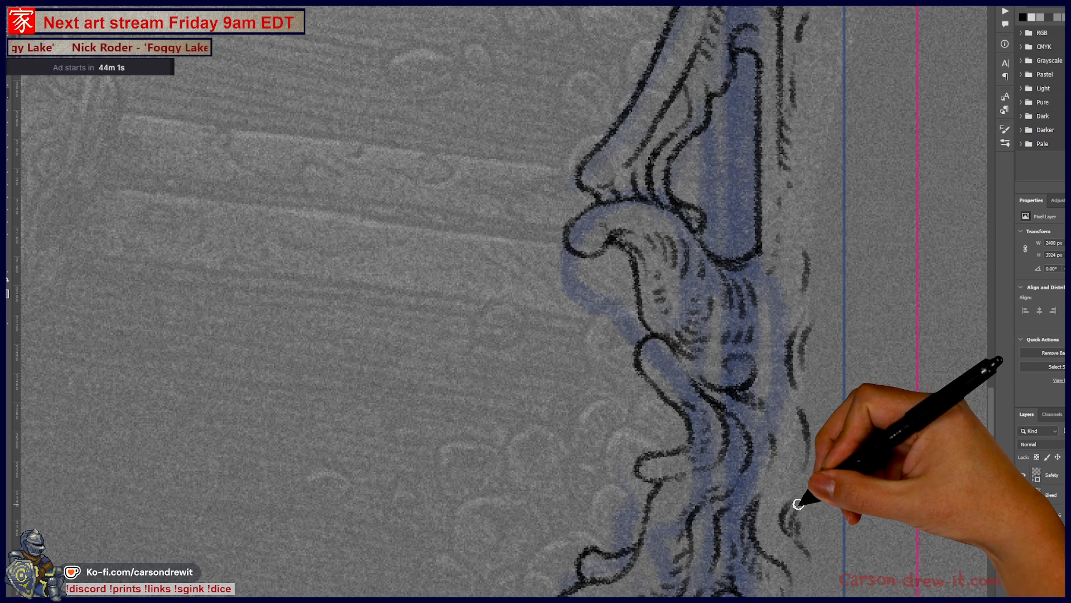
scroll(798, 504, down, 5)
scroll(728, 399, down, 5)
scroll(796, 252, down, 3)
scroll(833, 514, up, 5)
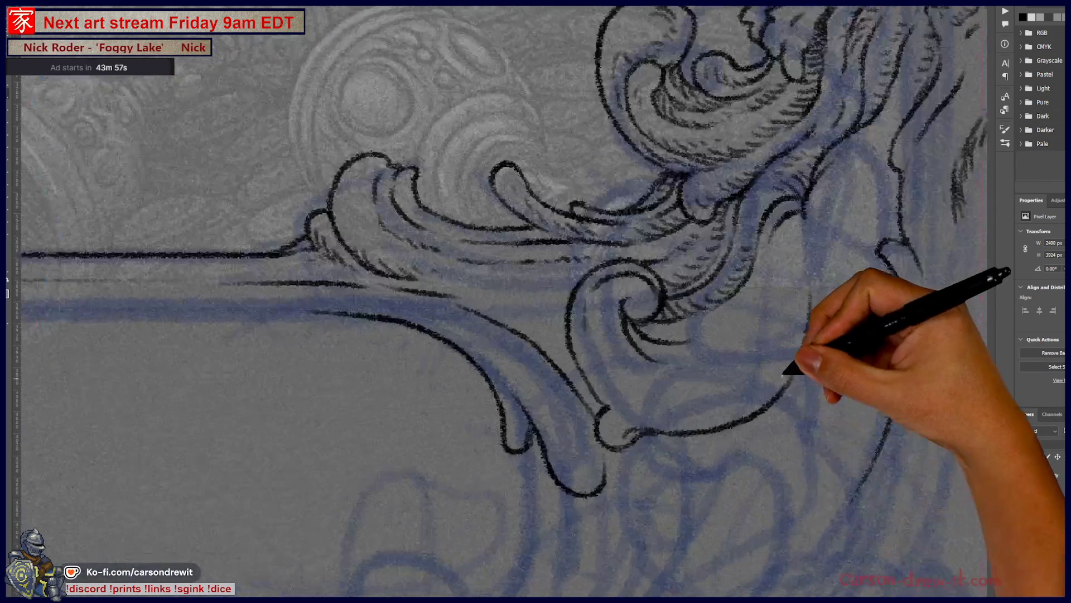
scroll(787, 377, up, 1)
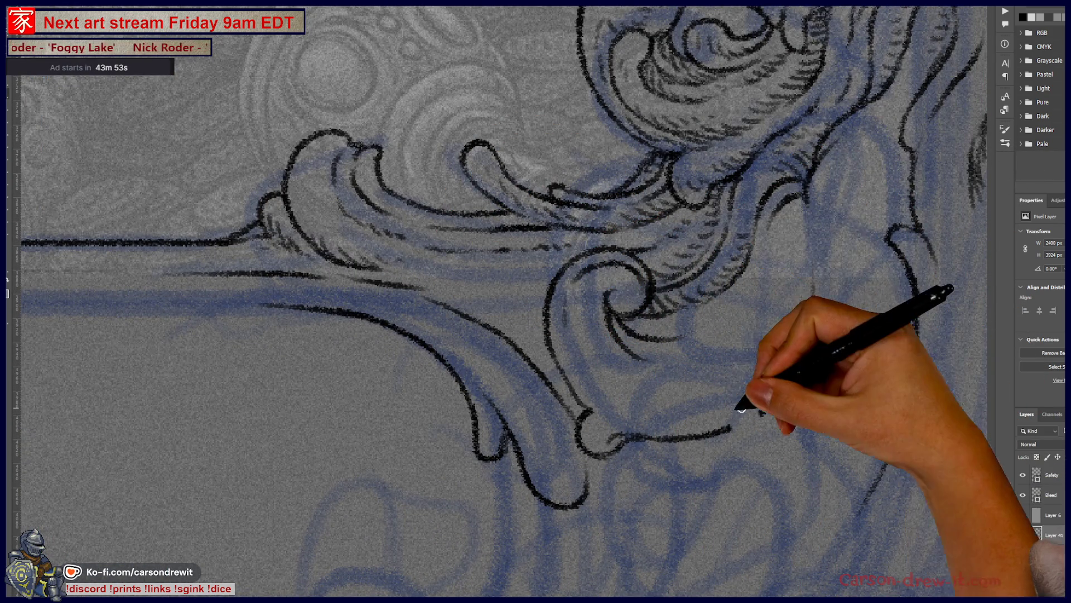
Step: Ink curled outline strokes on the corner scroll and the curve along the ornament
drag(737, 434, 756, 413)
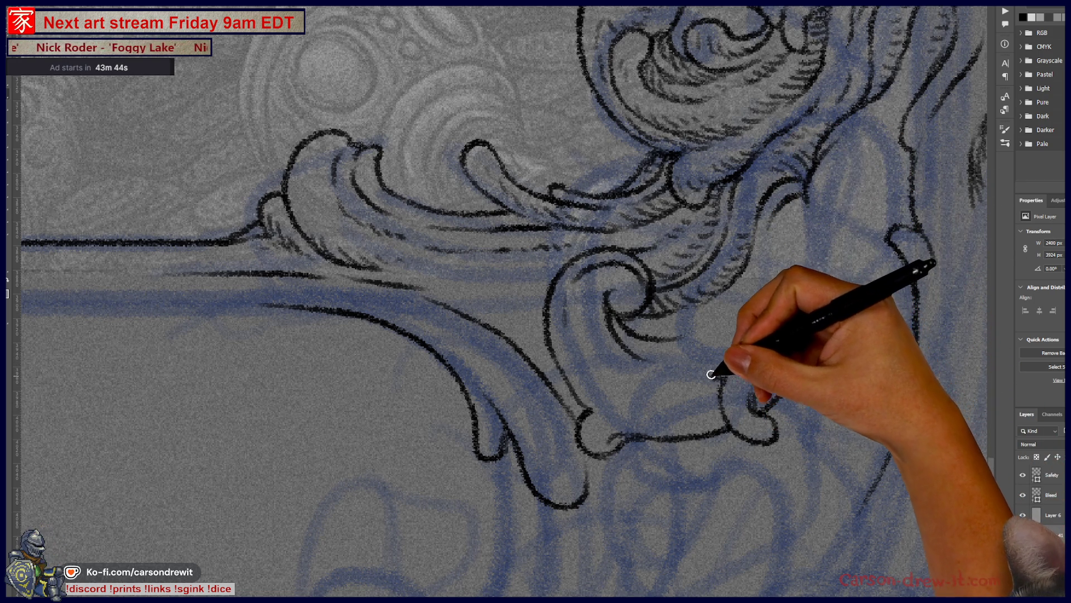
drag(712, 377, 736, 348)
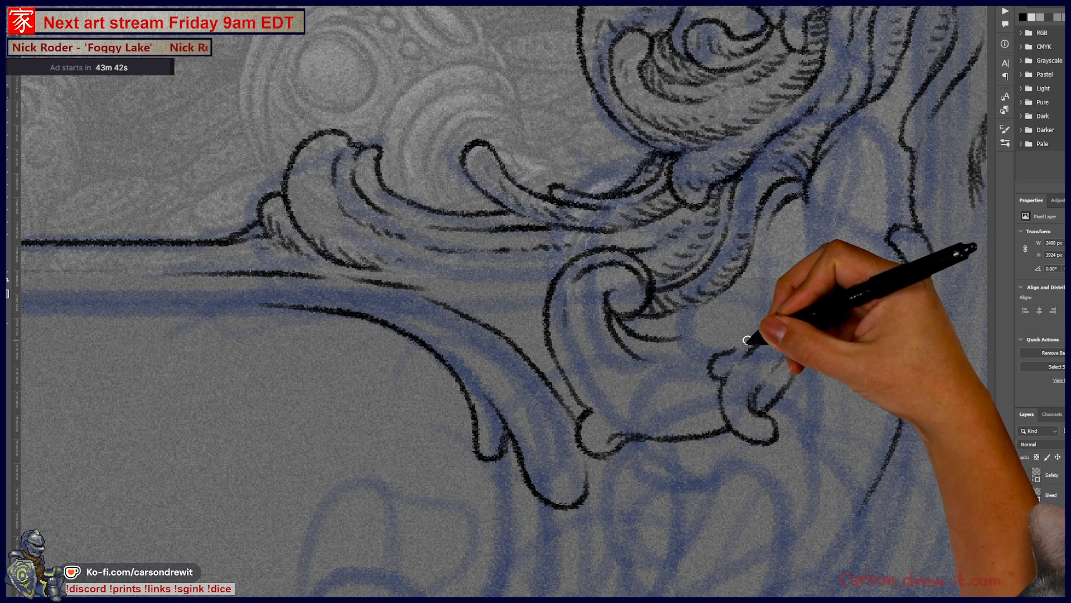
drag(777, 275, 813, 215)
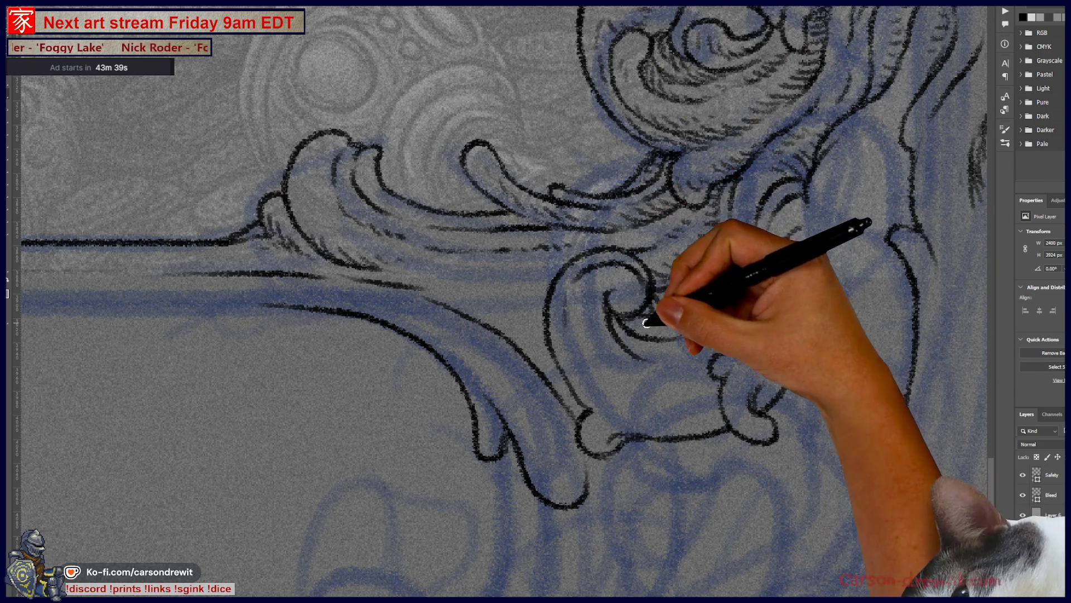
Step: Darken the spiral with hatching beside and beneath it, then zoom out to the whole frame
mouse_move(637, 319)
mouse_down()
mouse_move(683, 328)
mouse_move(723, 312)
mouse_up()
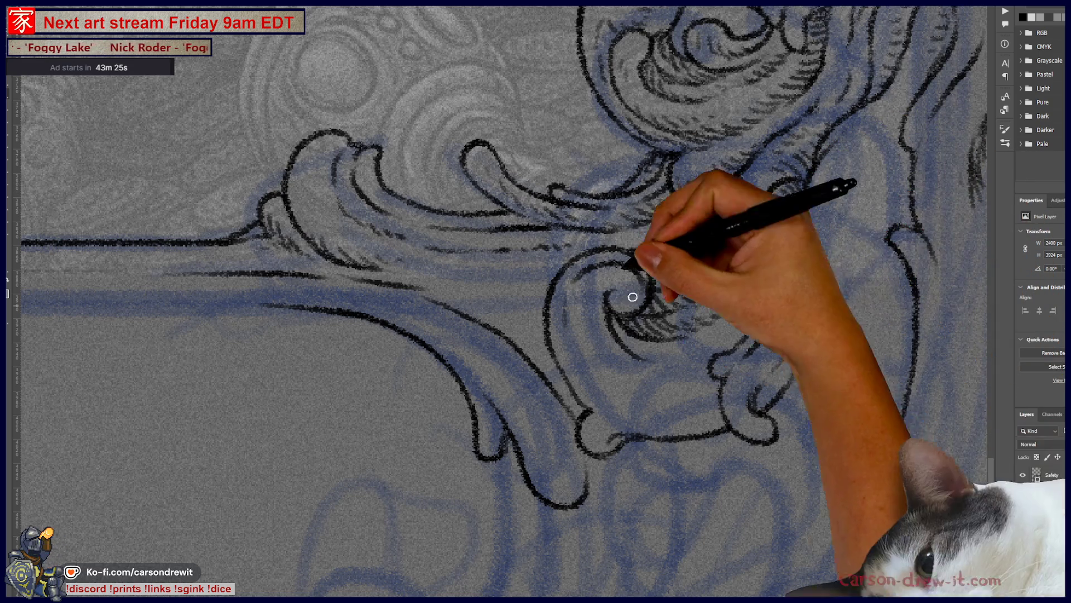
mouse_move(616, 332)
mouse_down()
mouse_move(664, 358)
mouse_move(705, 355)
mouse_move(761, 323)
mouse_move(778, 280)
mouse_move(760, 293)
mouse_move(853, 382)
mouse_up()
mouse_move(663, 411)
mouse_down()
mouse_move(678, 411)
mouse_move(698, 466)
mouse_move(717, 459)
mouse_move(779, 485)
mouse_move(744, 500)
mouse_move(784, 520)
mouse_up()
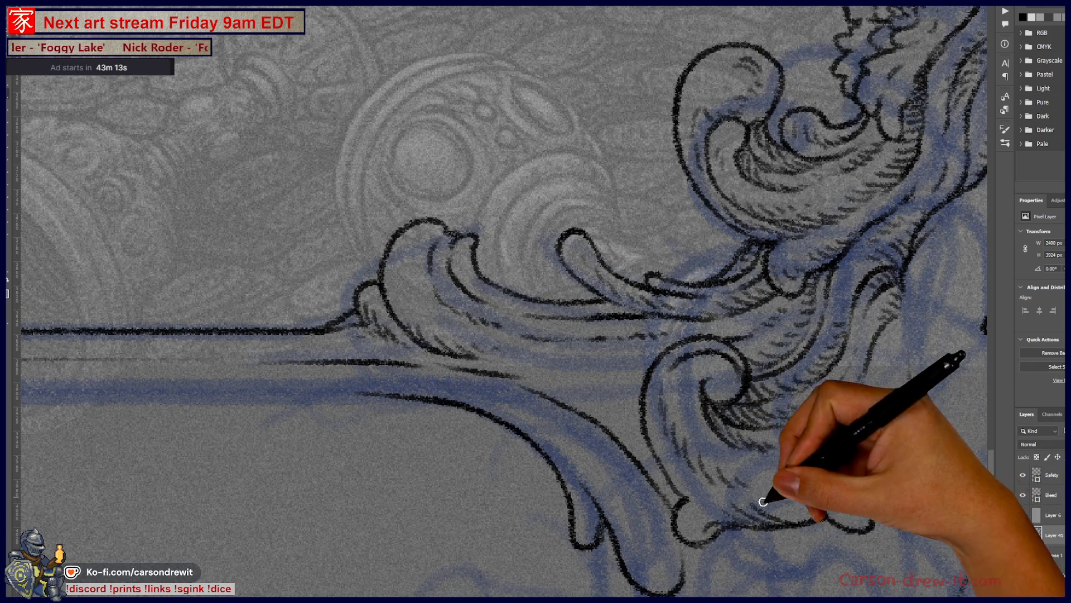
mouse_move(765, 482)
mouse_down()
mouse_move(801, 471)
mouse_move(868, 488)
mouse_up()
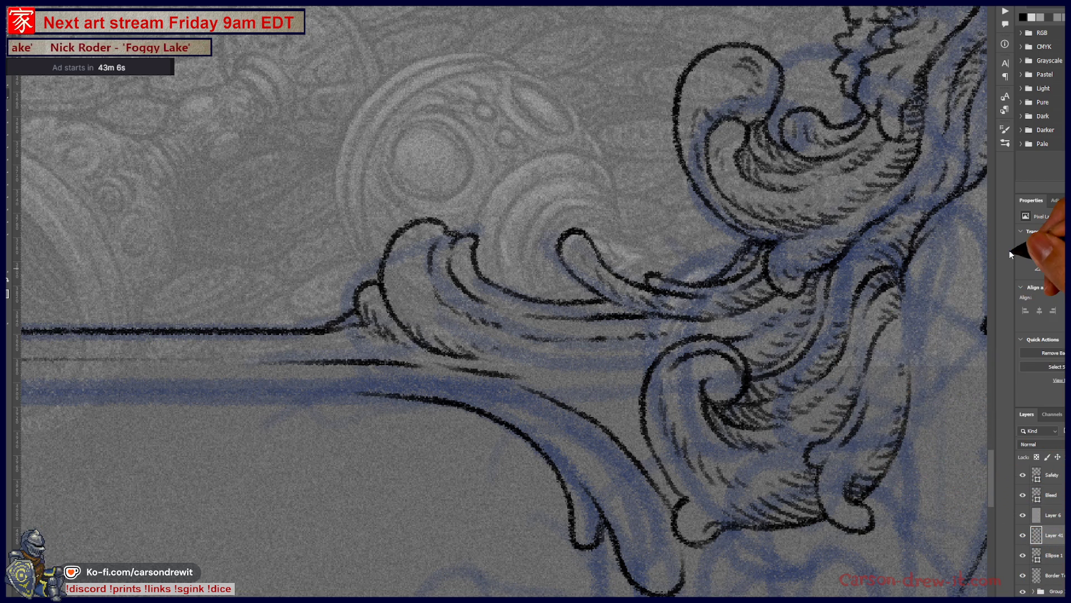
key(ctrl+minus)
drag(695, 319, 749, 426)
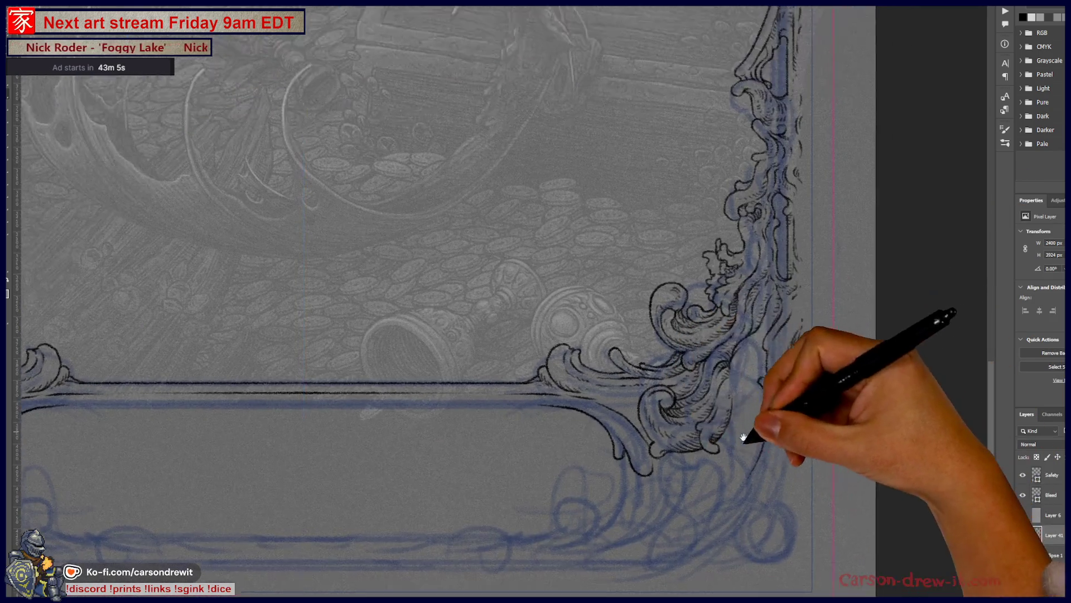
key(ctrl+minus)
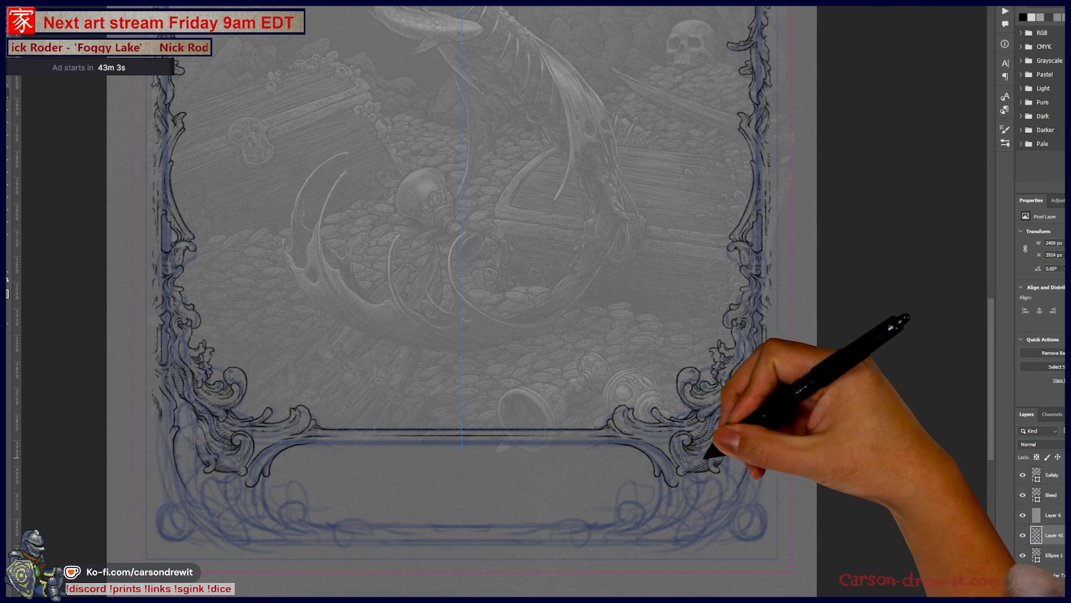
scroll(695, 448, up, 3)
scroll(695, 447, up, 2)
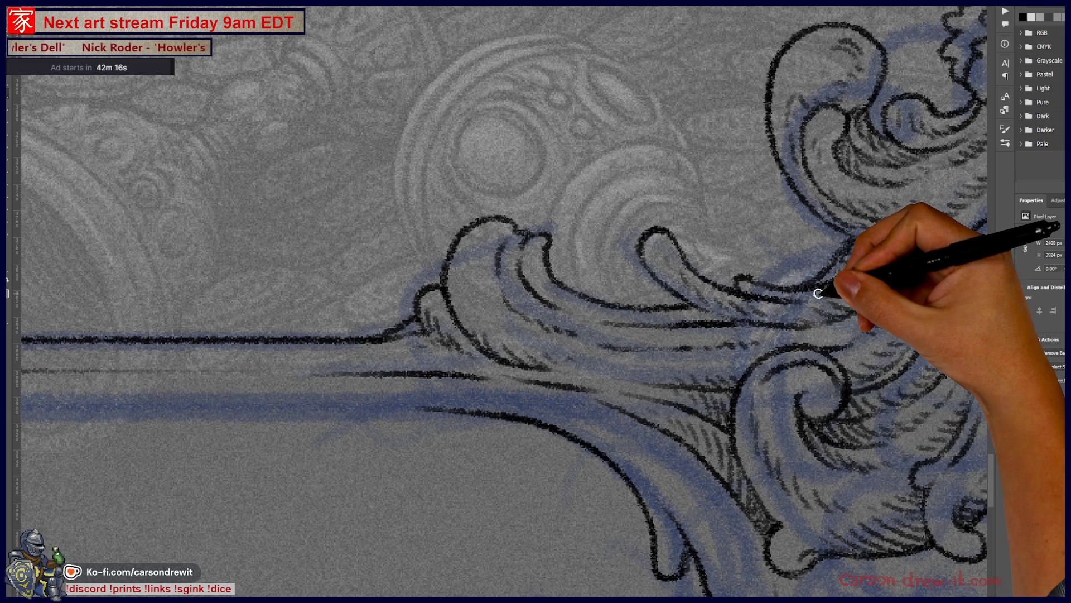
key(ctrl+minus)
key(ctrl+minus)
Step: Ink a straight line along the bottom panel's top edge toward the left corner scroll
drag(631, 454, 786, 421)
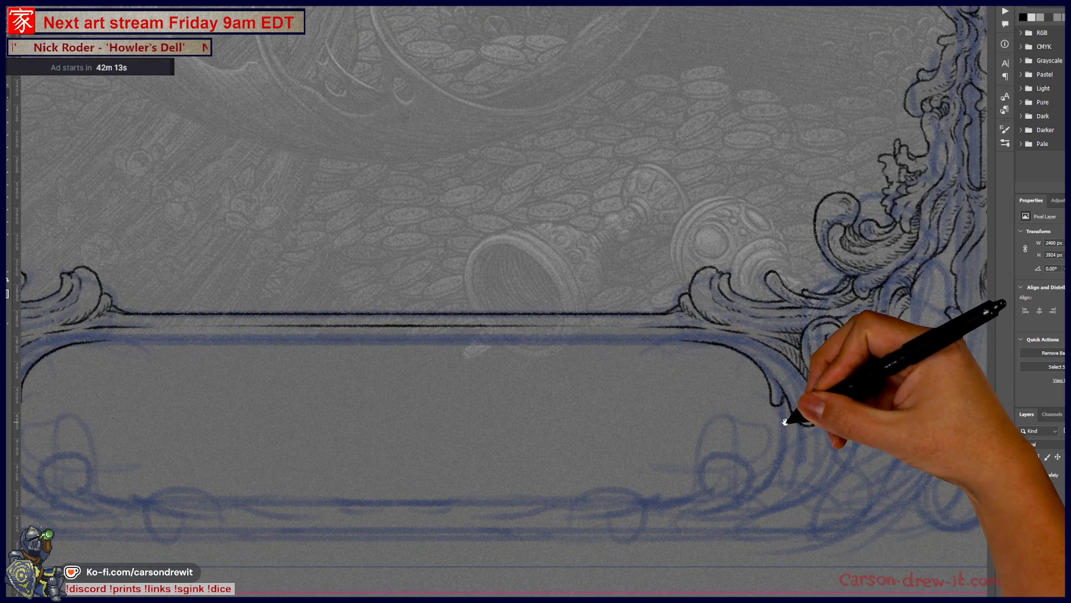
drag(444, 411, 490, 412)
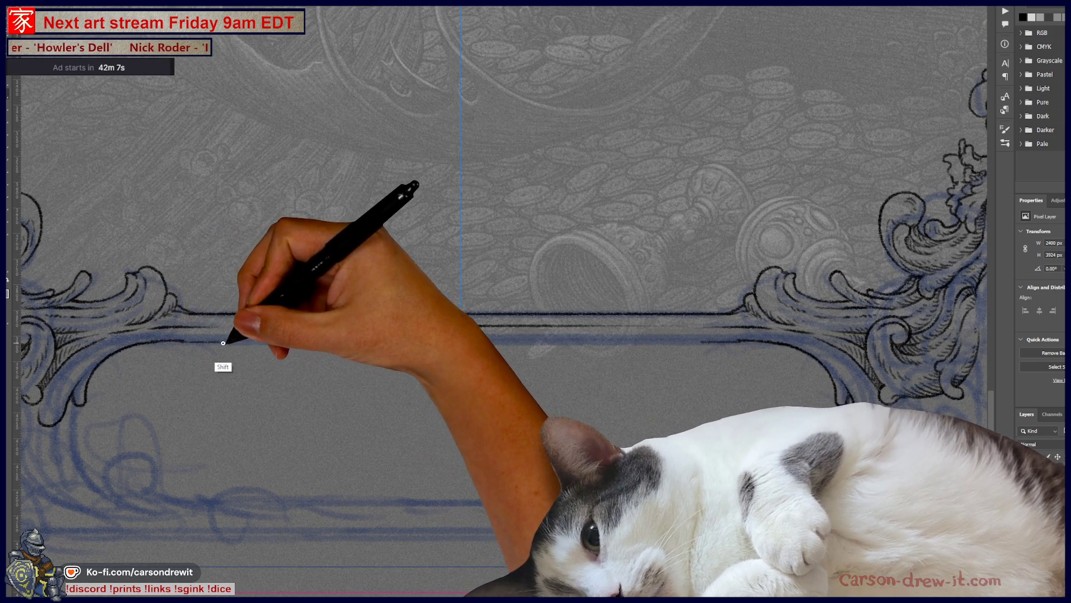
drag(178, 340, 742, 341)
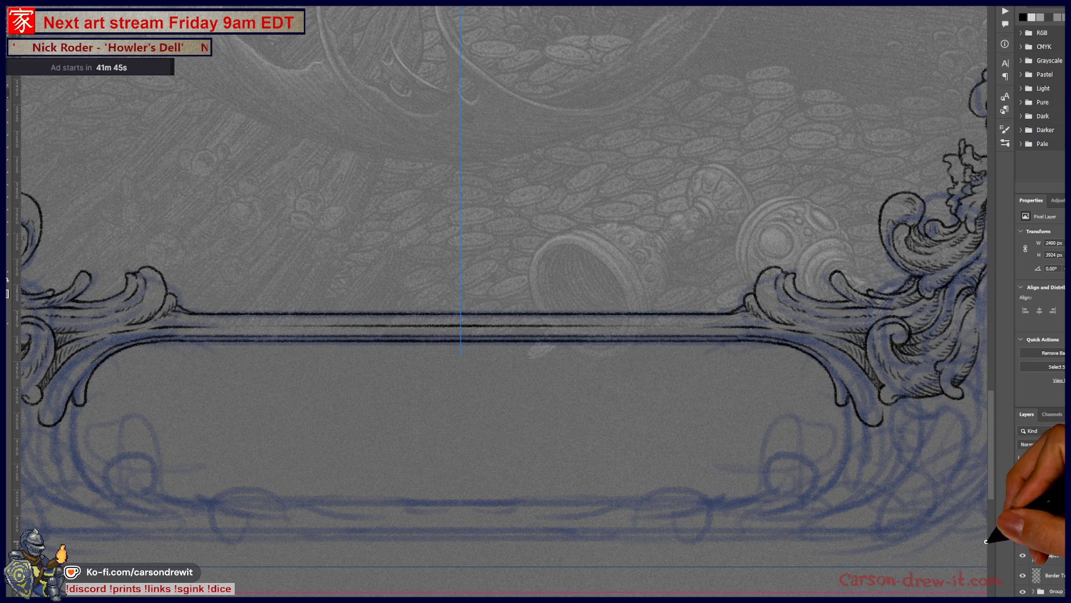
mouse_move(609, 460)
mouse_down()
mouse_move(505, 438)
mouse_move(672, 429)
mouse_move(505, 484)
mouse_move(454, 471)
mouse_up()
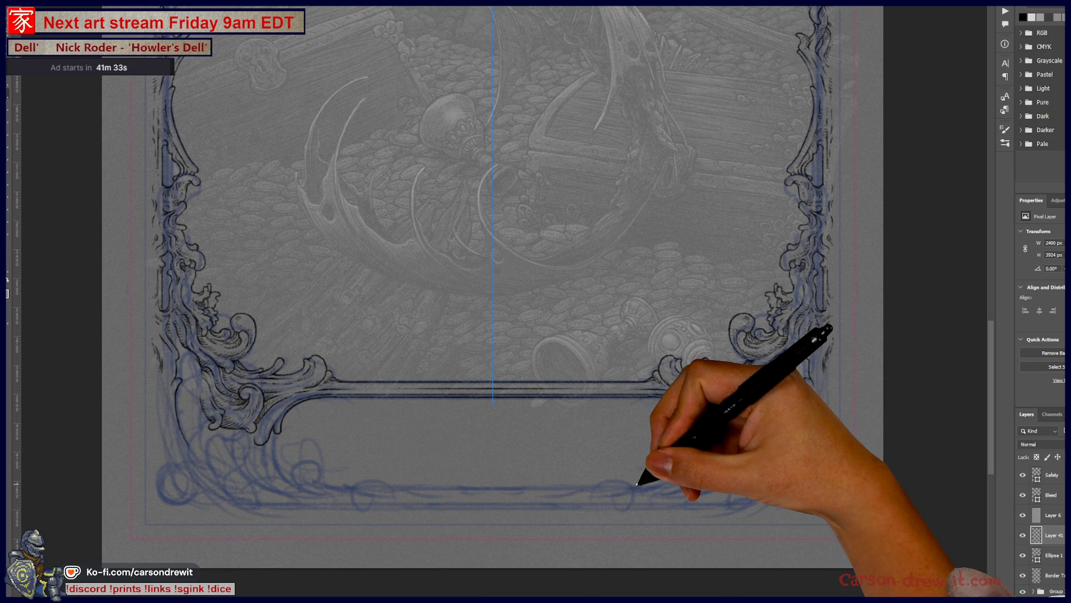
Step: Ink along the left border ornament's edge, then review the whole artwork and close in lower-left
drag(426, 371, 574, 508)
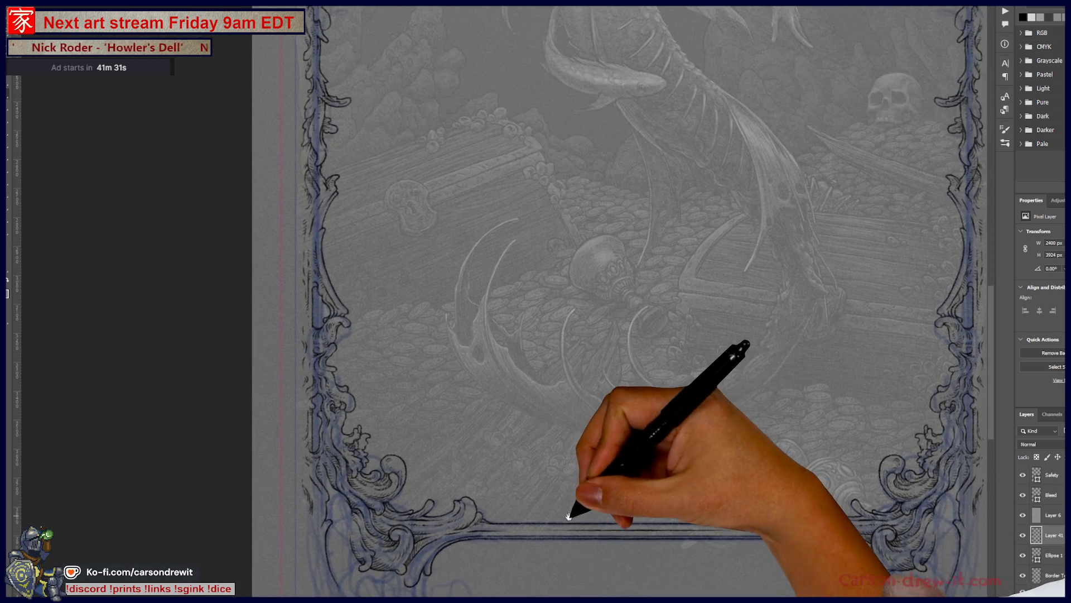
scroll(542, 486, up, 5)
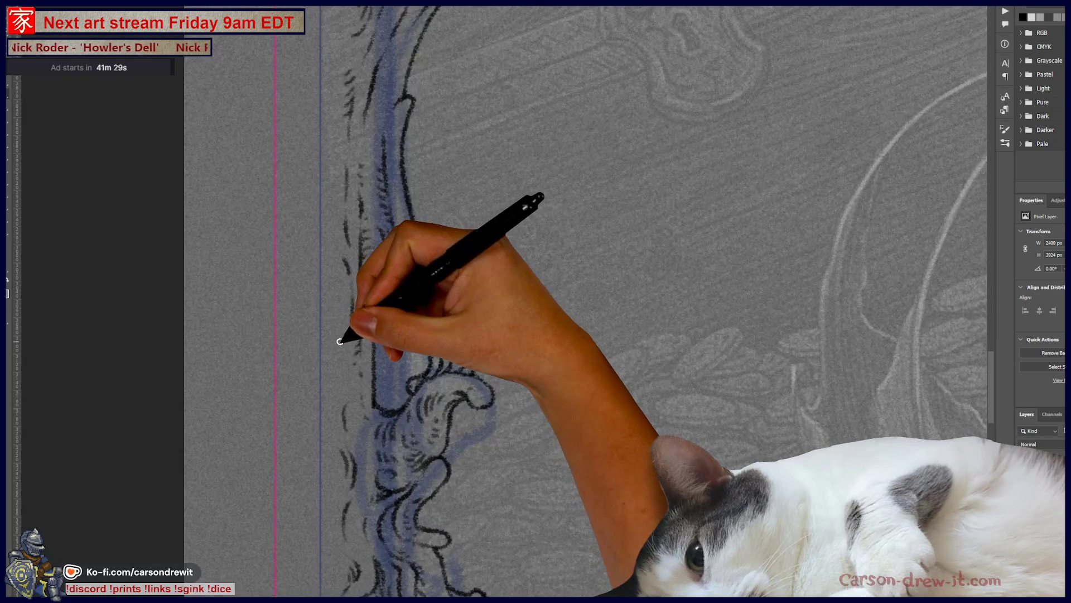
drag(339, 341, 435, 389)
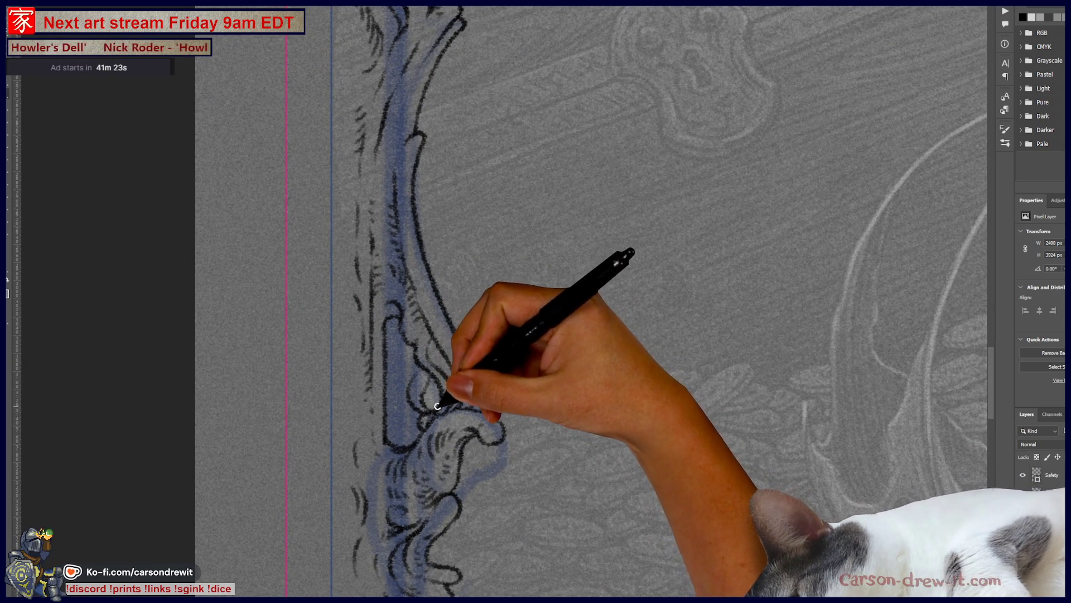
drag(467, 285, 239, 479)
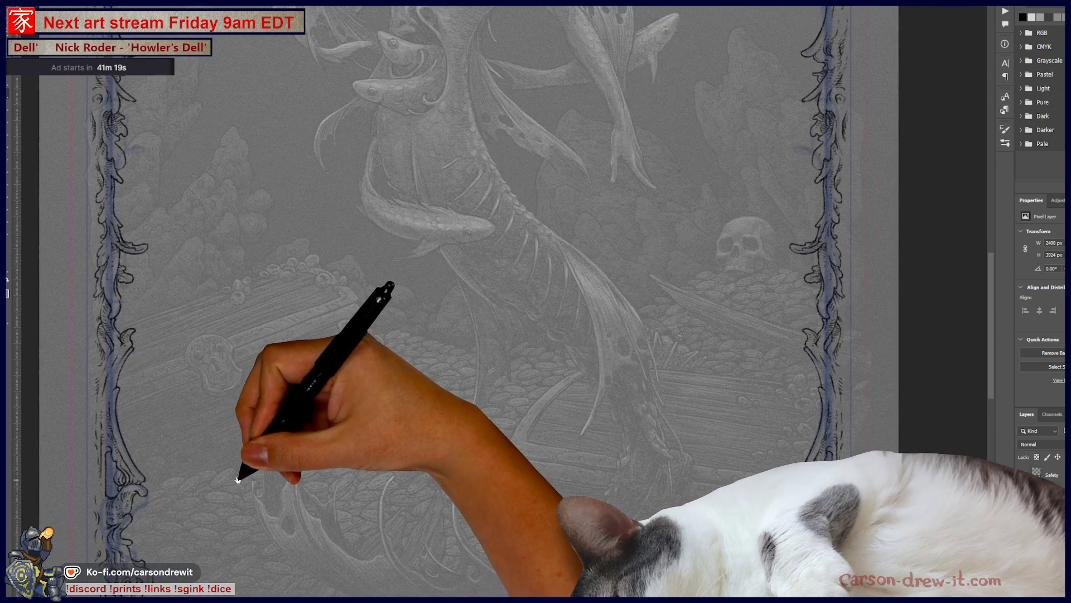
drag(251, 444, 306, 352)
mouse_move(328, 288)
mouse_down()
mouse_move(362, 524)
mouse_move(408, 184)
mouse_move(340, 342)
mouse_move(430, 210)
mouse_move(390, 195)
mouse_up()
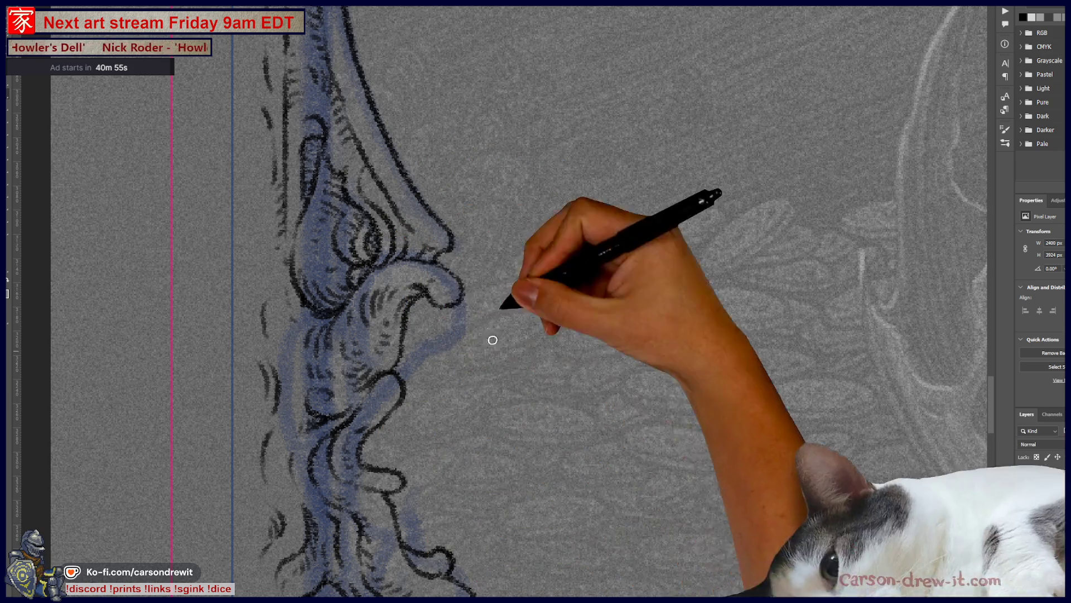
scroll(456, 420, down, 2)
scroll(455, 436, down, 3)
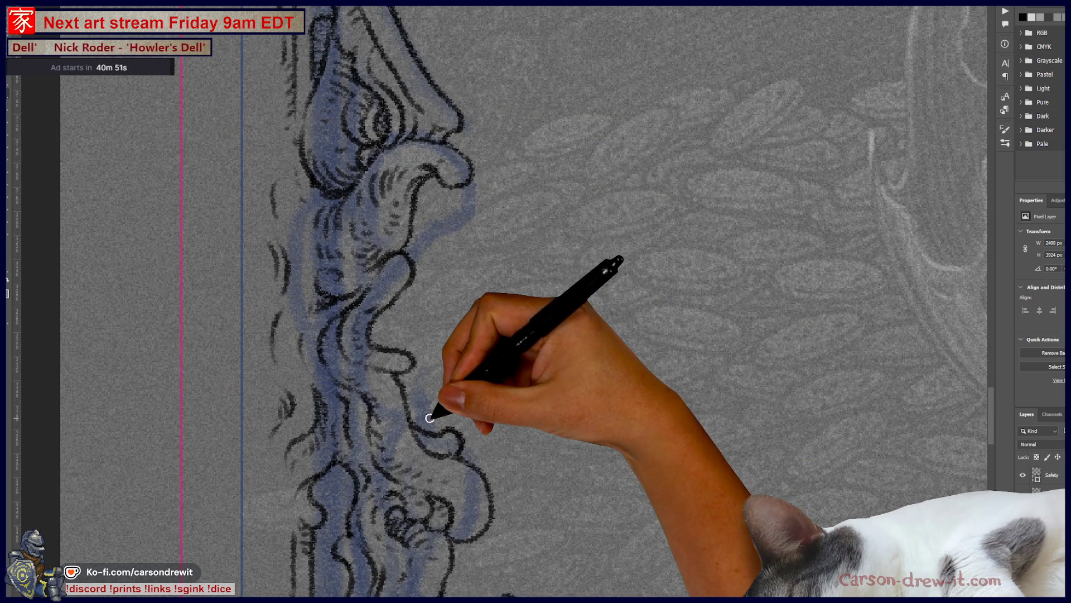
scroll(430, 417, down, 3)
scroll(444, 427, down, 3)
scroll(450, 498, down, 2)
scroll(360, 419, up, 3)
scroll(377, 427, up, 2)
scroll(419, 251, up, 3)
scroll(442, 450, up, 3)
scroll(442, 450, down, 1)
scroll(441, 449, down, 1)
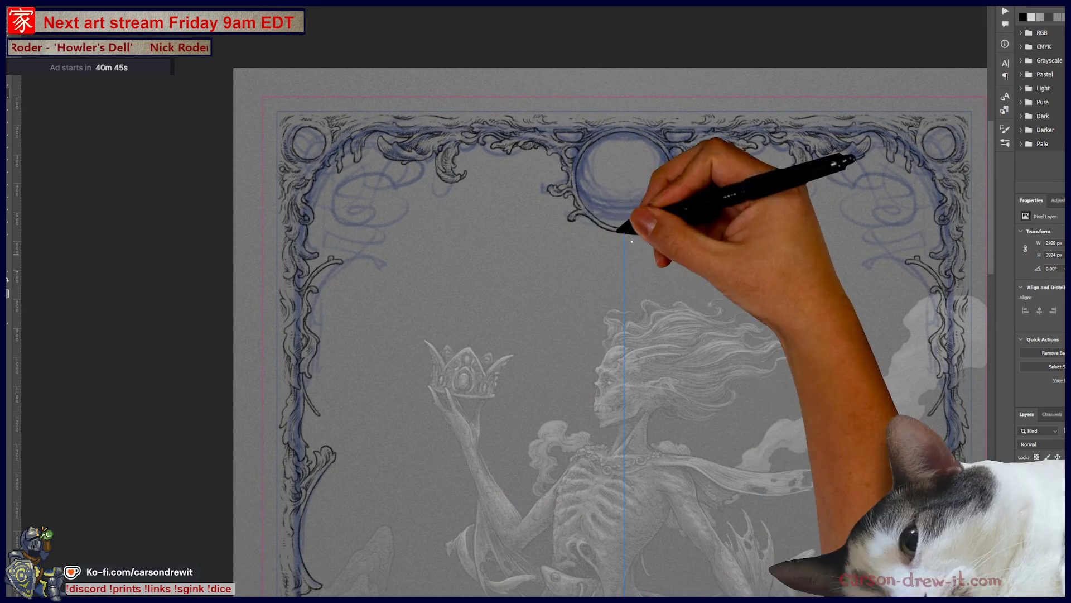
scroll(647, 262, down, 5)
scroll(647, 262, down, 1)
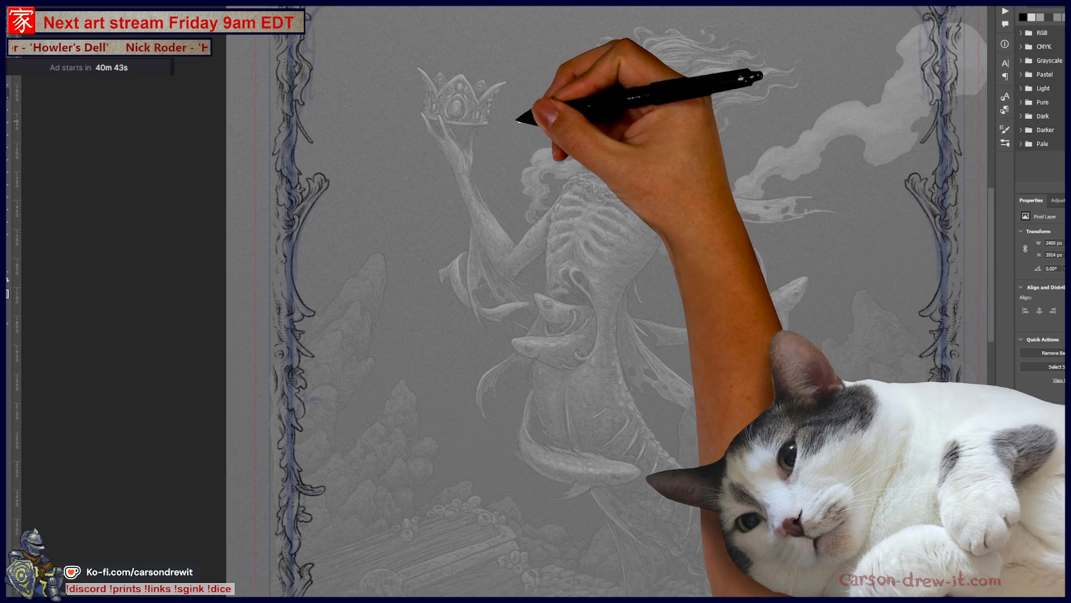
scroll(544, 347, down, 3)
scroll(592, 182, up, 2)
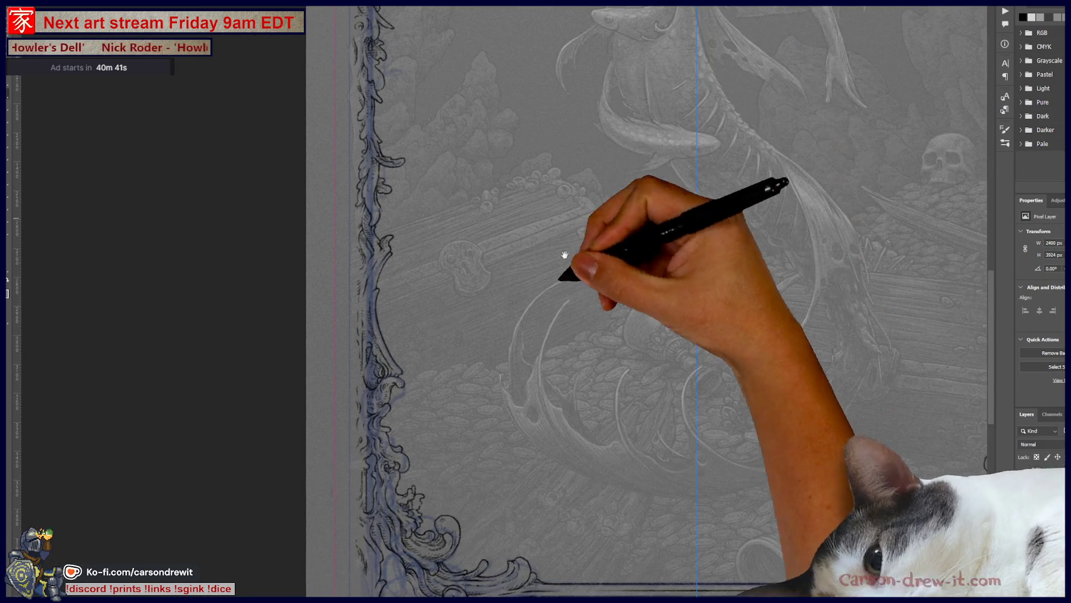
scroll(592, 183, down, 2)
scroll(419, 336, up, 3)
scroll(419, 335, up, 3)
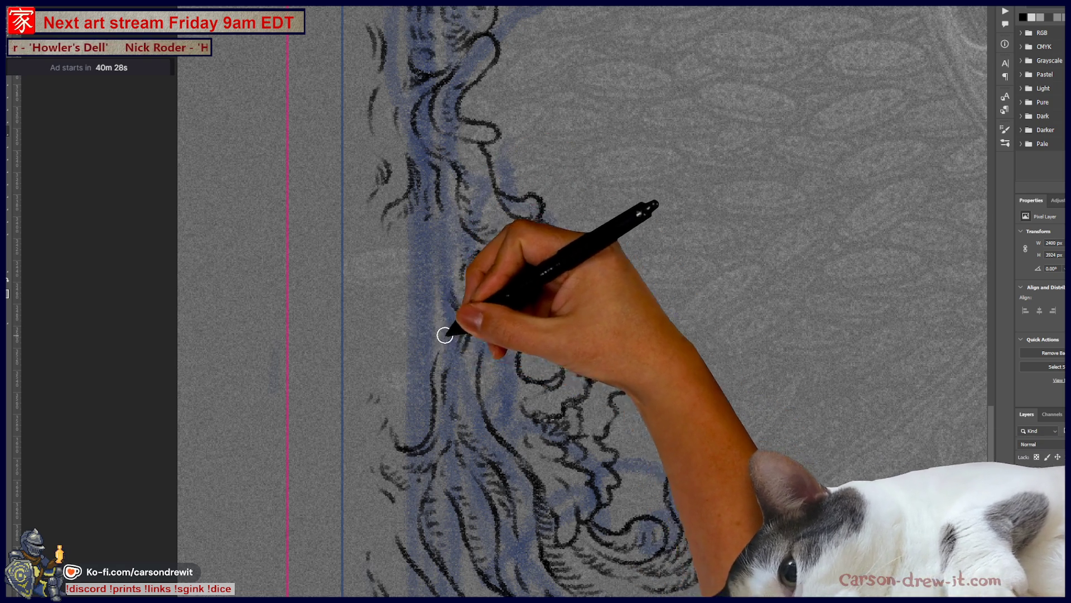
Step: Ink a bold curved contour around the lobed scroll curl of the left border
mouse_move(401, 447)
mouse_down()
mouse_move(375, 402)
mouse_move(371, 257)
mouse_move(454, 215)
mouse_move(434, 294)
mouse_up()
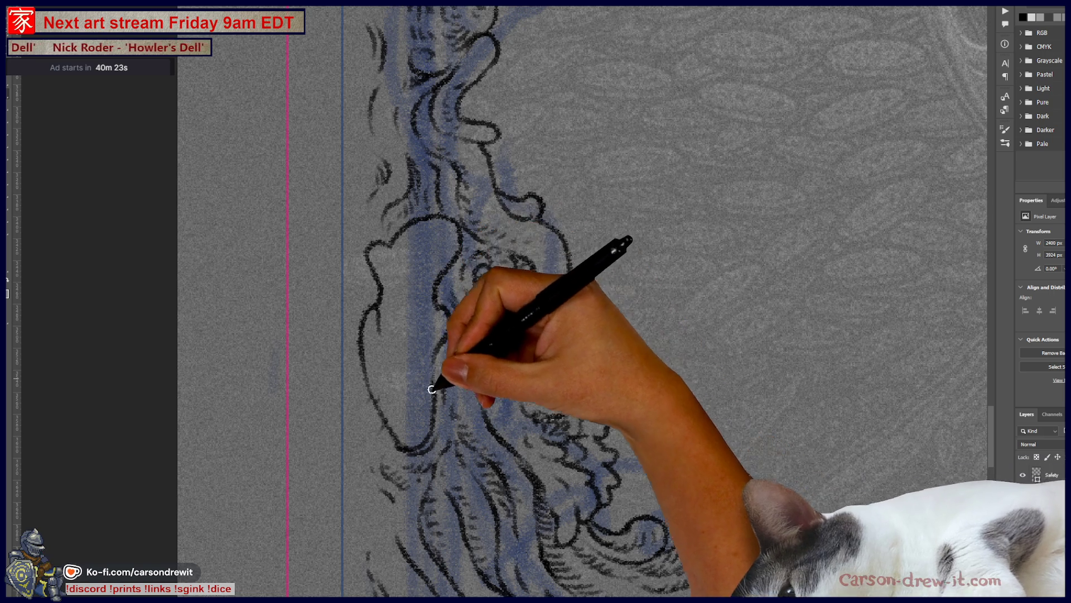
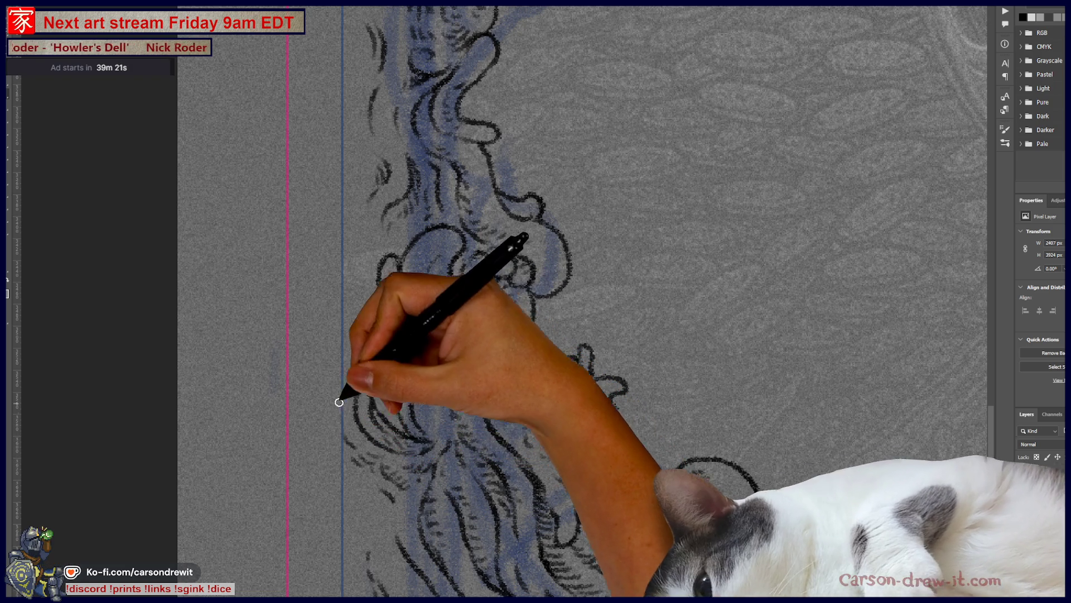
Step: Ink a short black stroke on the left-edge scrollwork and reframe on the card's lower half
drag(327, 351, 351, 357)
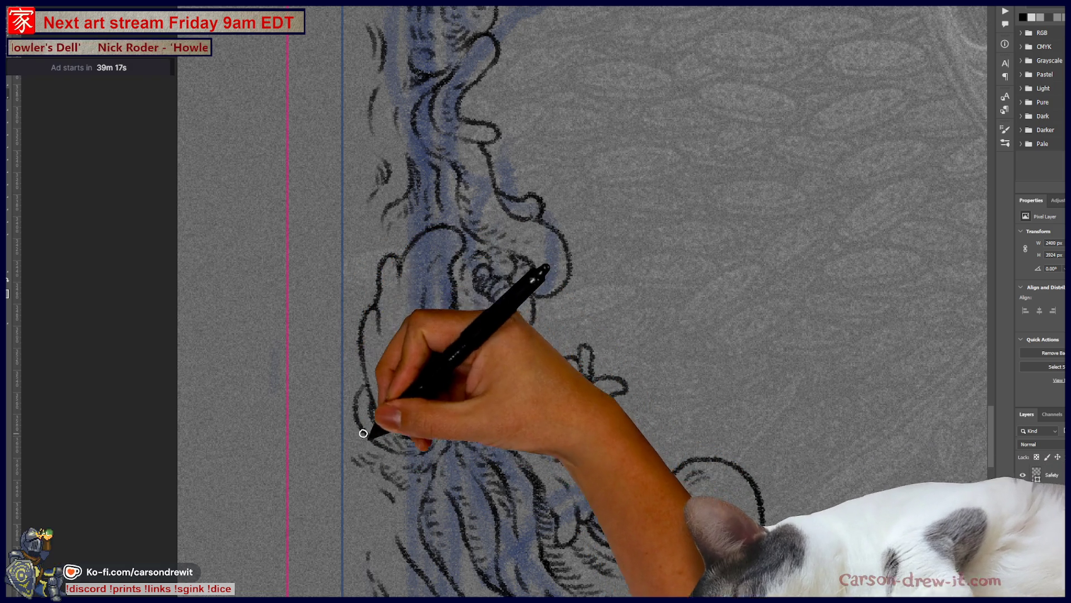
scroll(359, 429, down, 2)
scroll(407, 407, down, 5)
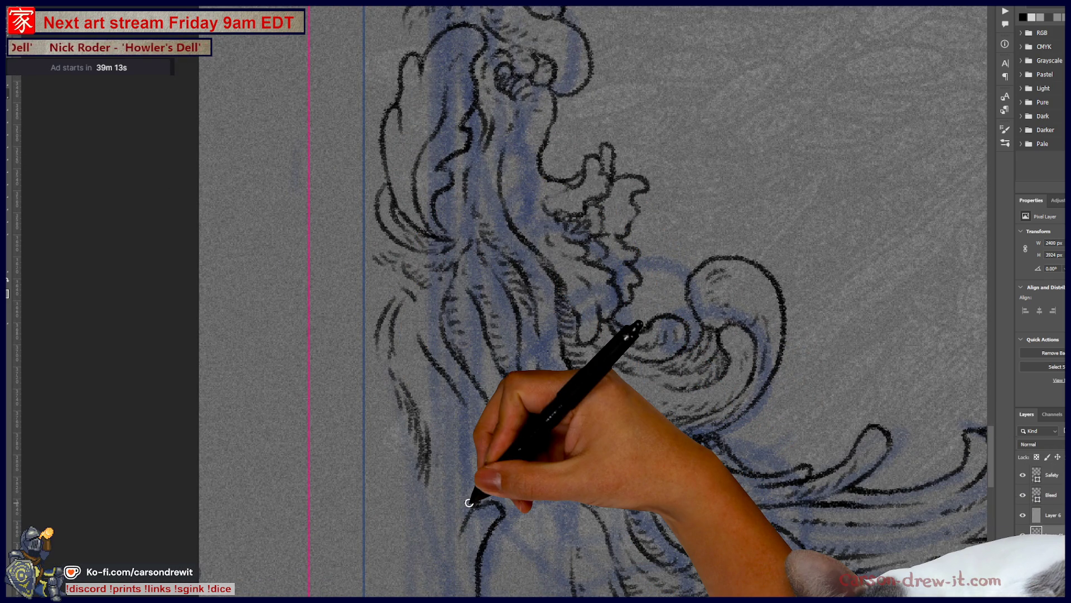
key(ctrl+minus)
key(ctrl+minus)
key(ctrl+minus)
key(ctrl+minus)
key(ctrl+minus)
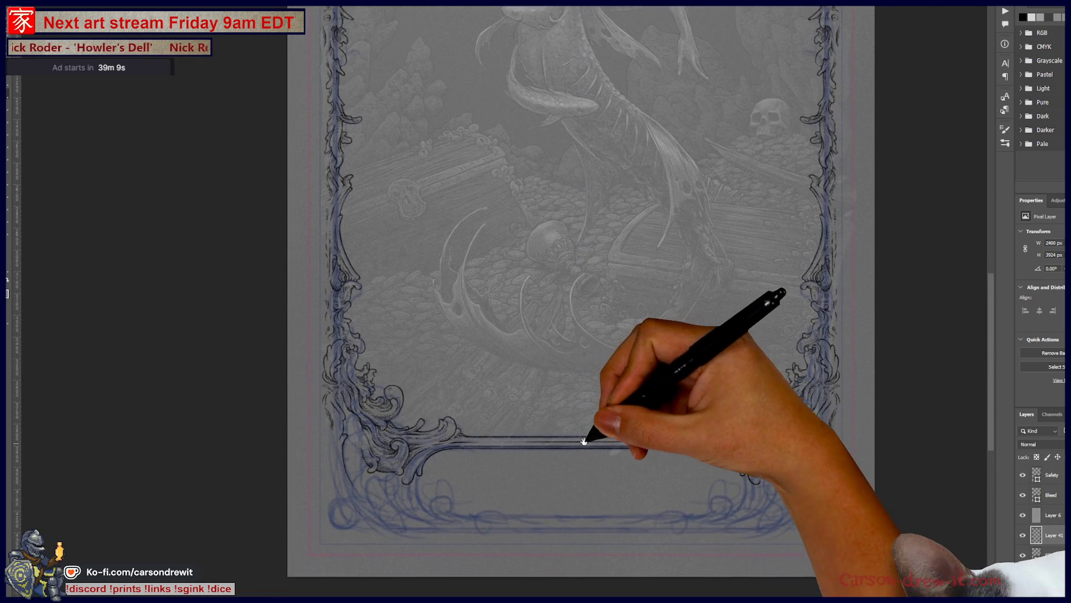
key(ctrl+plus)
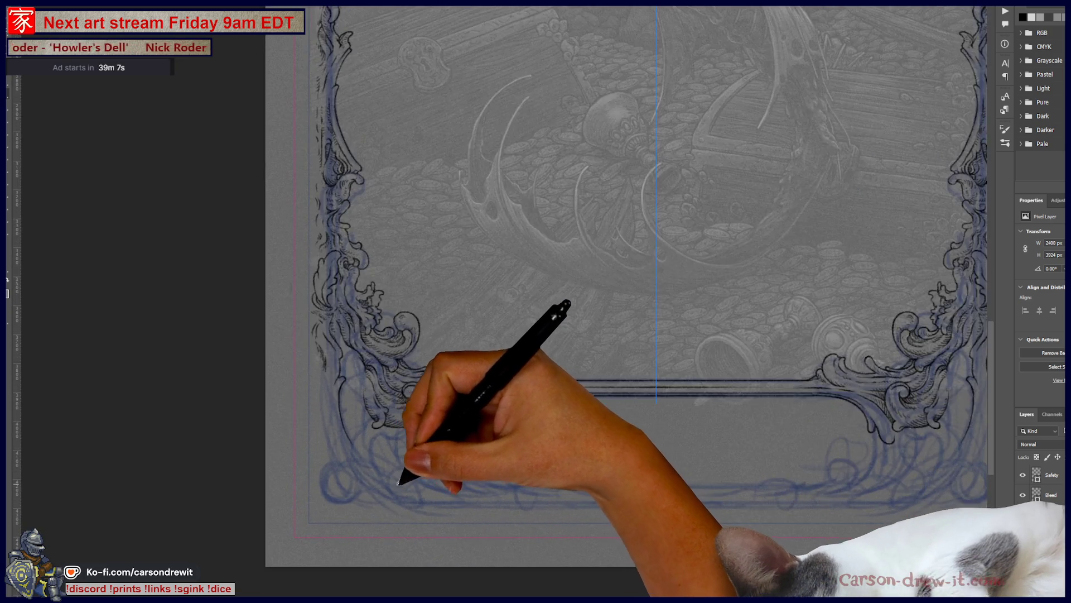
scroll(399, 482, up, 2)
scroll(443, 472, up, 2)
scroll(491, 443, up, 2)
scroll(282, 430, up, 2)
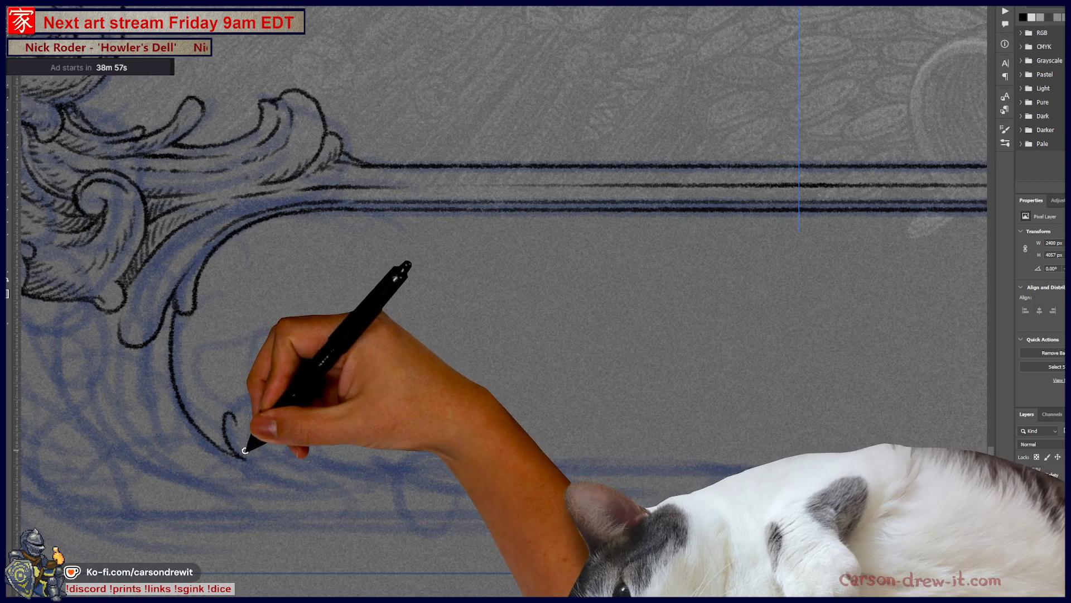
Step: Ink the leaf curl, small curls and loops of the lower-left corner ornament in black
drag(242, 420, 247, 452)
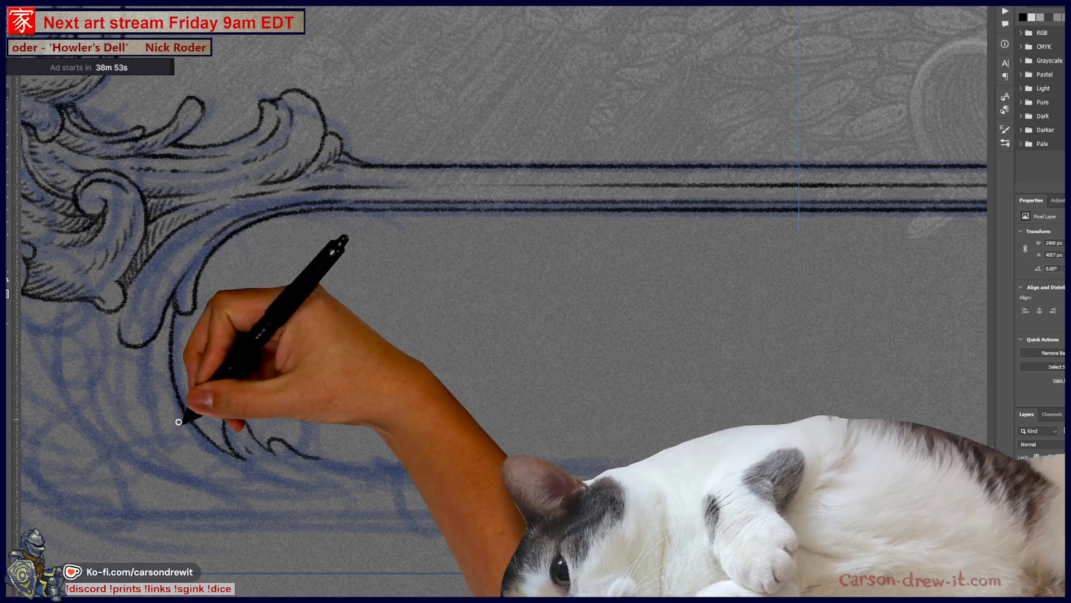
drag(222, 432, 291, 458)
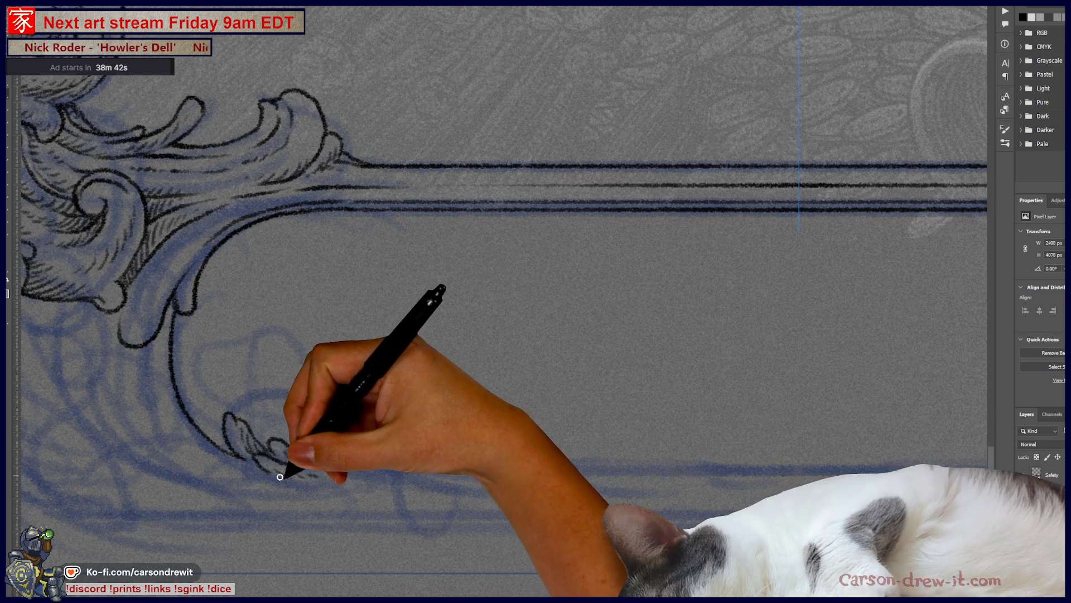
drag(198, 458, 270, 481)
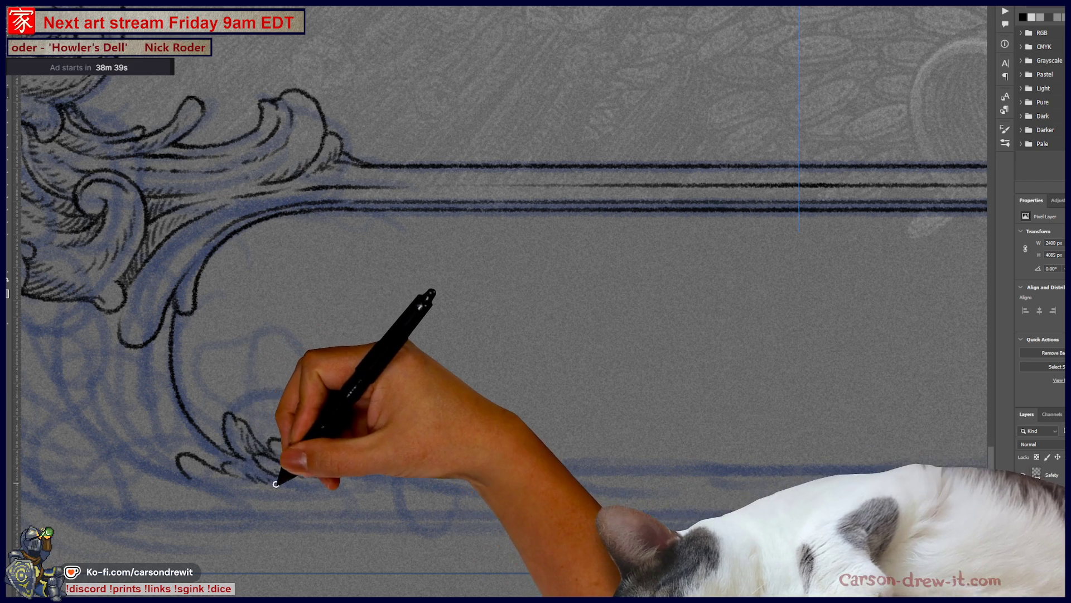
drag(205, 483, 377, 461)
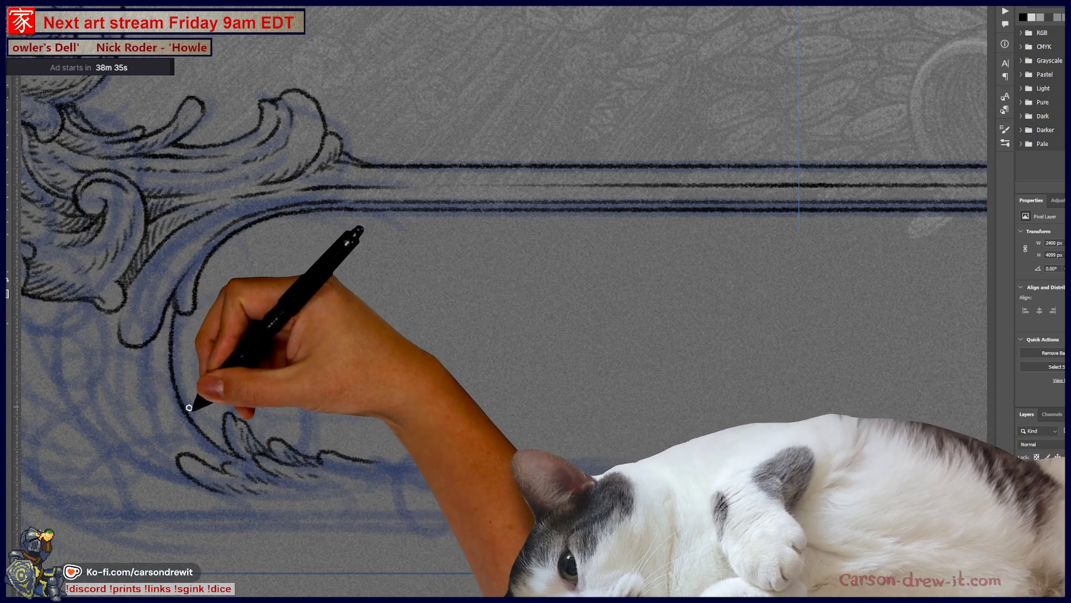
drag(176, 457, 142, 413)
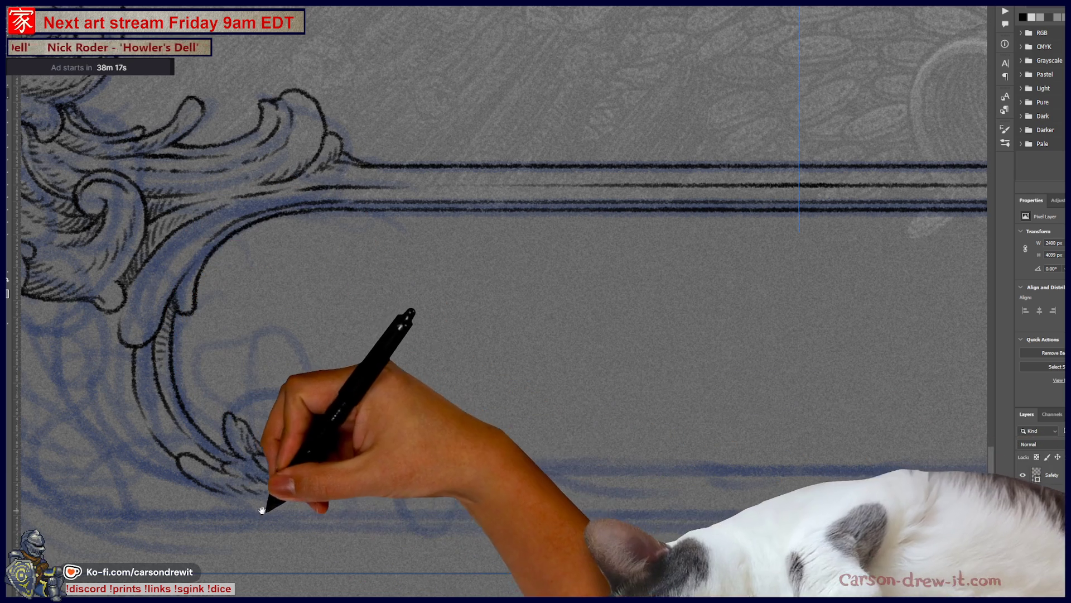
Step: Run a straight black line from the corner scroll rightward along the inner border's bottom edge
drag(257, 509, 140, 510)
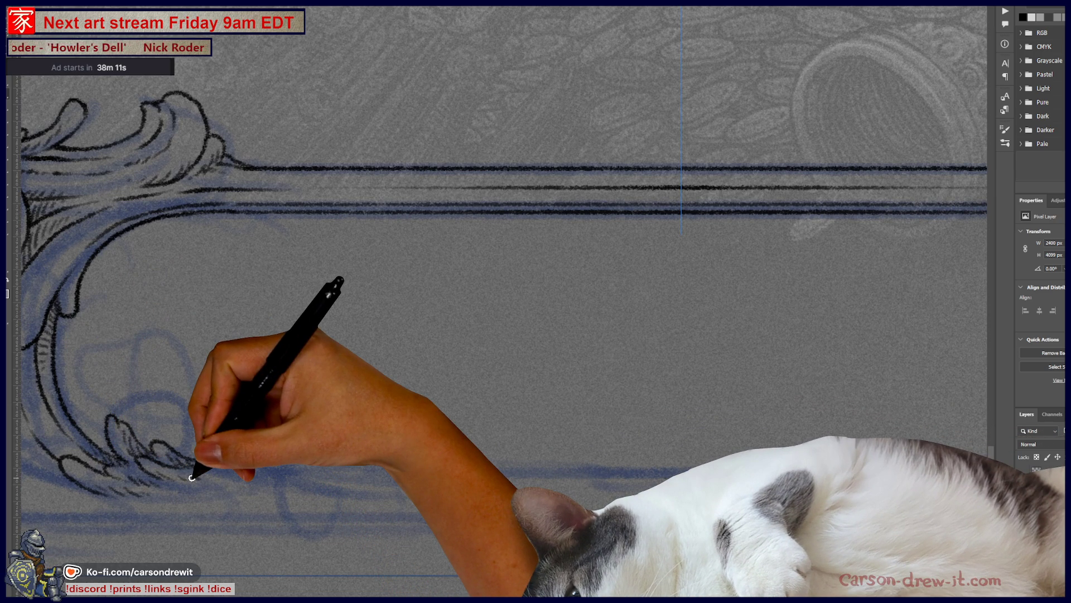
drag(201, 459, 258, 463)
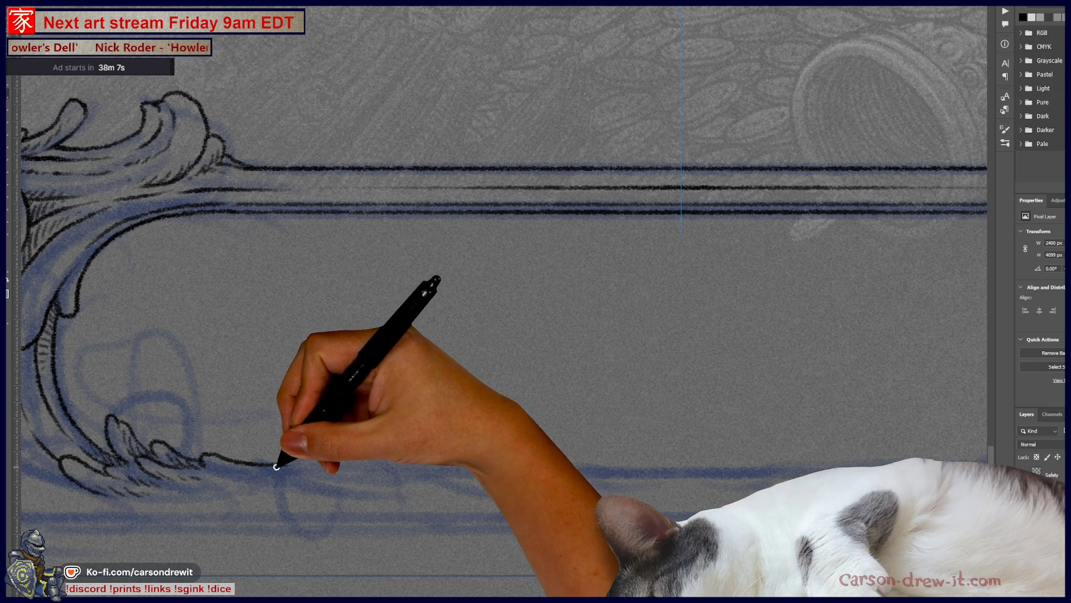
shift+click(630, 462)
shift+click(921, 464)
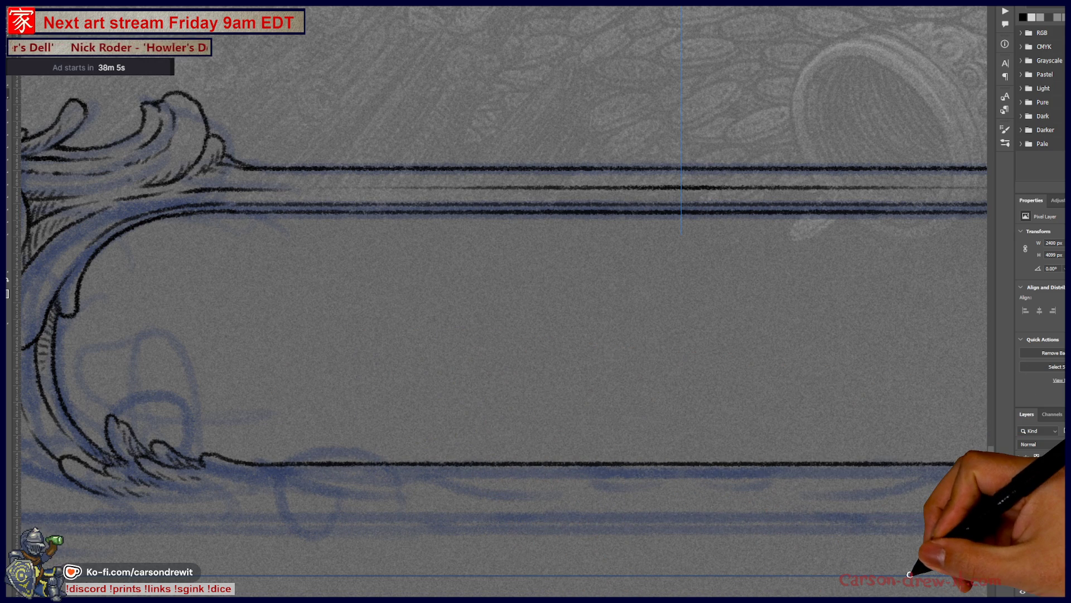
mouse_move(777, 438)
mouse_down()
mouse_move(670, 506)
mouse_move(553, 521)
mouse_up()
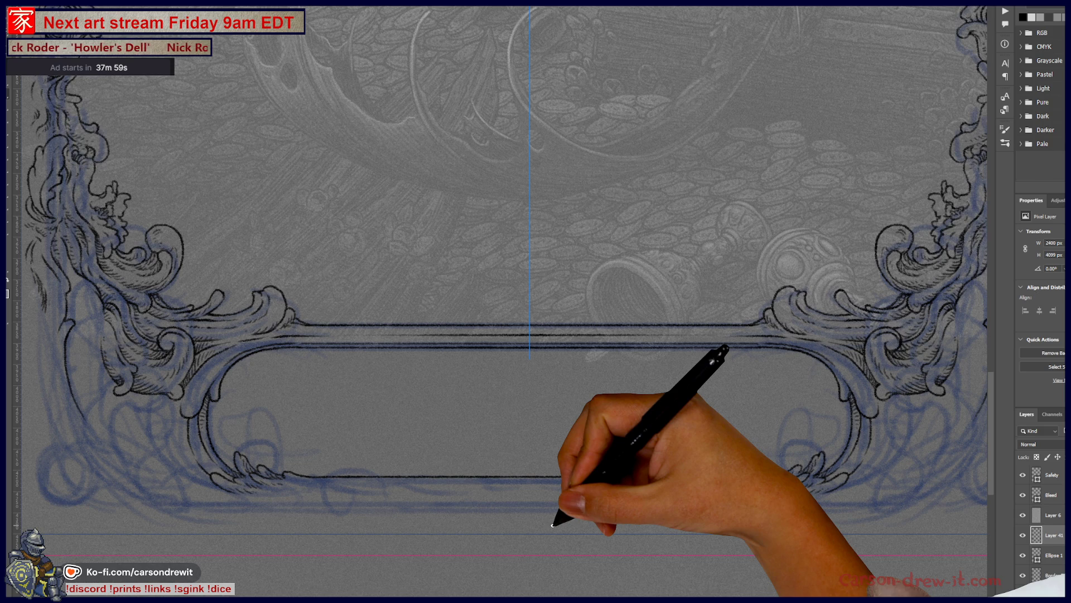
Step: Connect the bottom line to the right curve and add mirrored hatch marks and a curl beneath it
shift+click(774, 475)
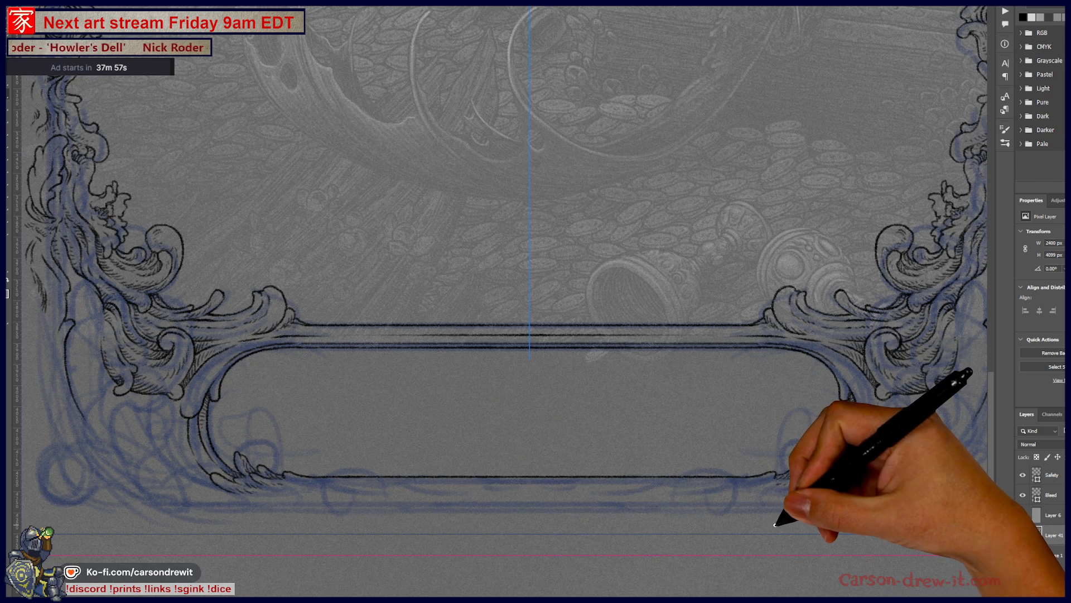
scroll(526, 534, up, 2)
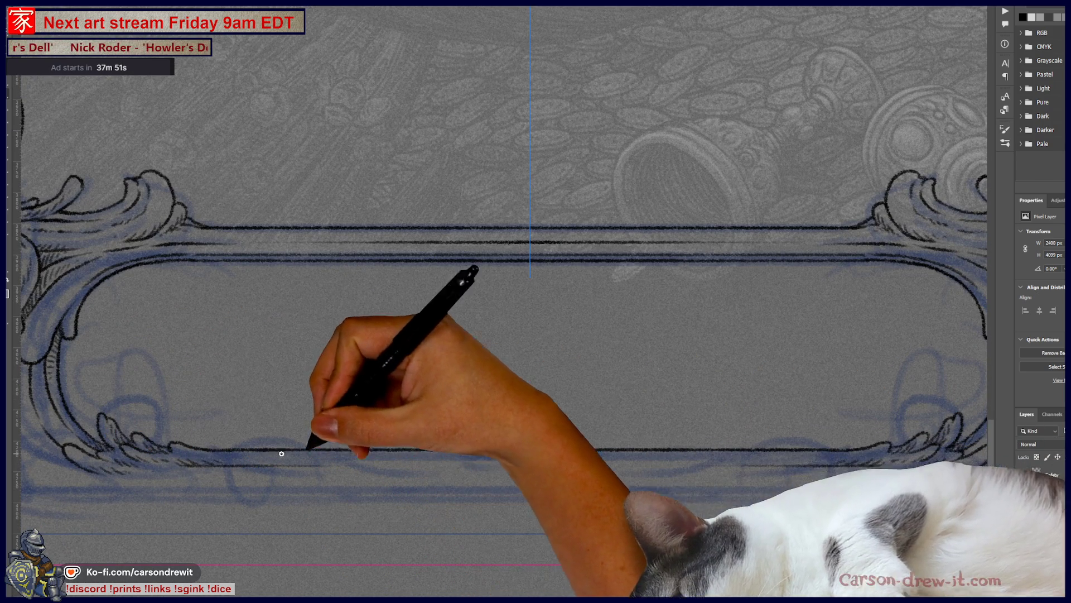
drag(314, 461, 425, 463)
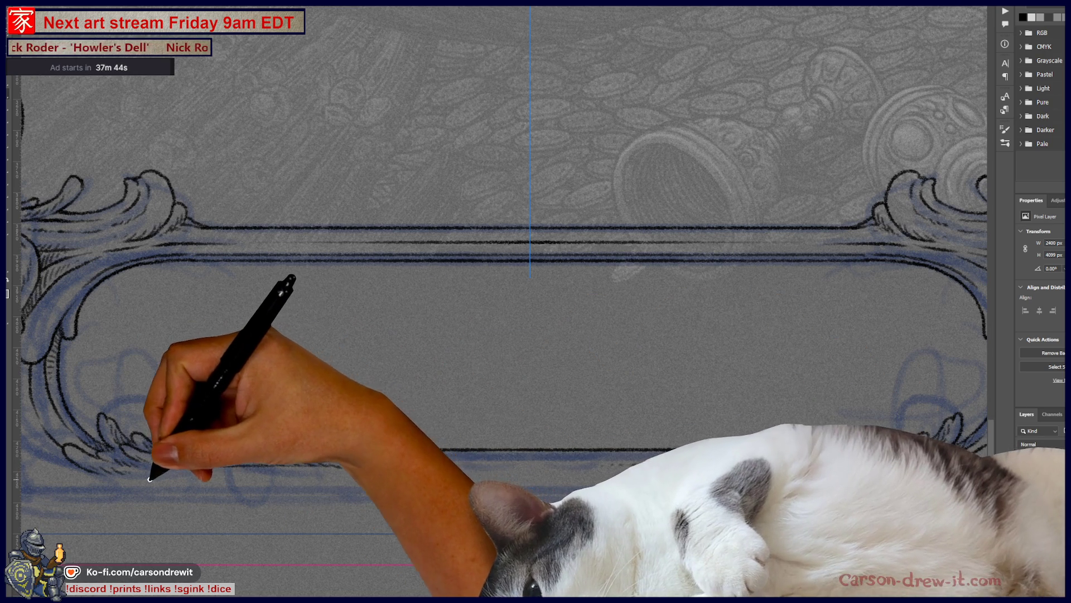
mouse_move(147, 459)
mouse_down()
mouse_move(188, 494)
mouse_move(530, 489)
mouse_up()
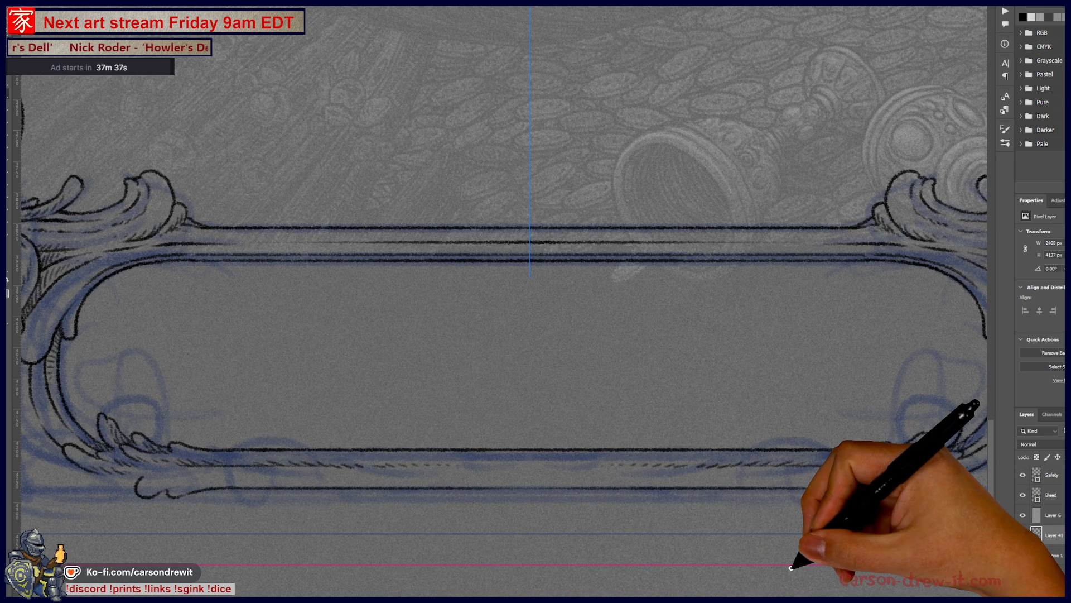
key(ctrl+minus)
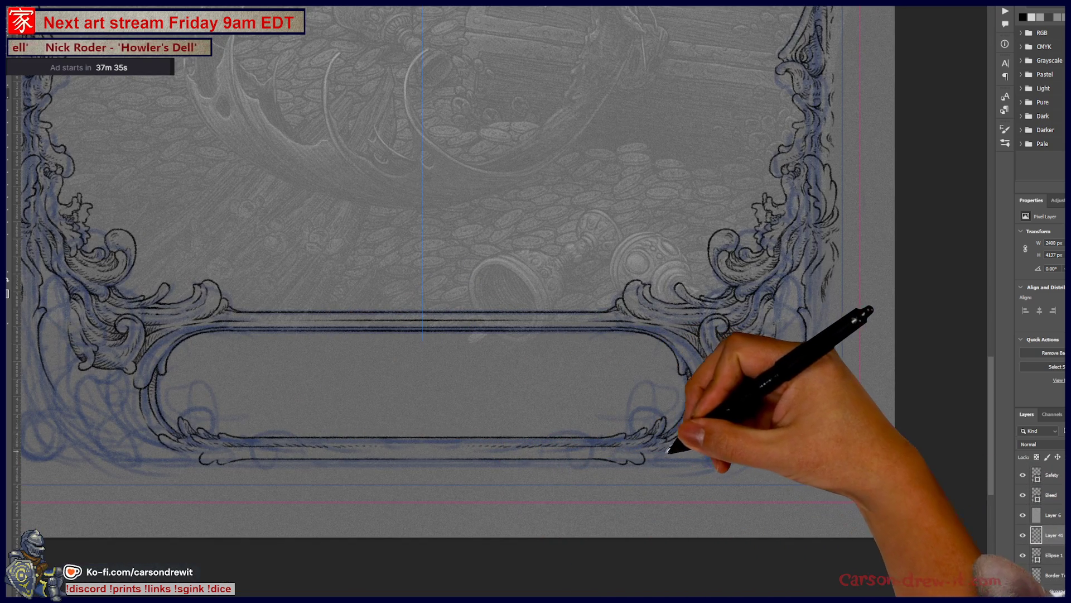
scroll(669, 448, up, 2)
scroll(617, 447, up, 2)
scroll(617, 447, up, 1)
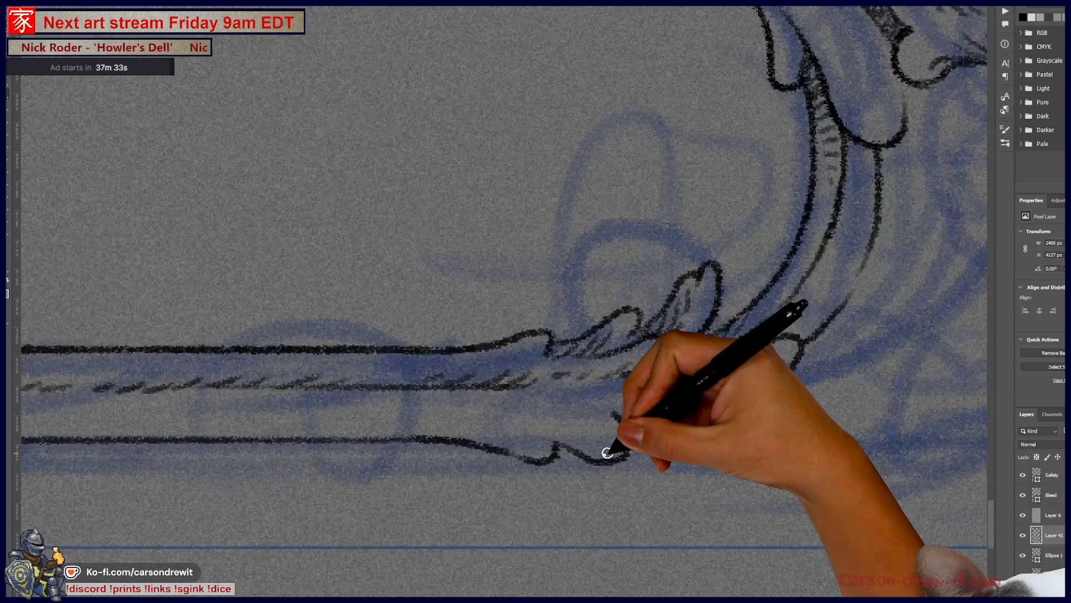
Step: Curve the lower line's end upward and ink hatching and hooked curls on the lower-right ornament
drag(603, 407, 586, 460)
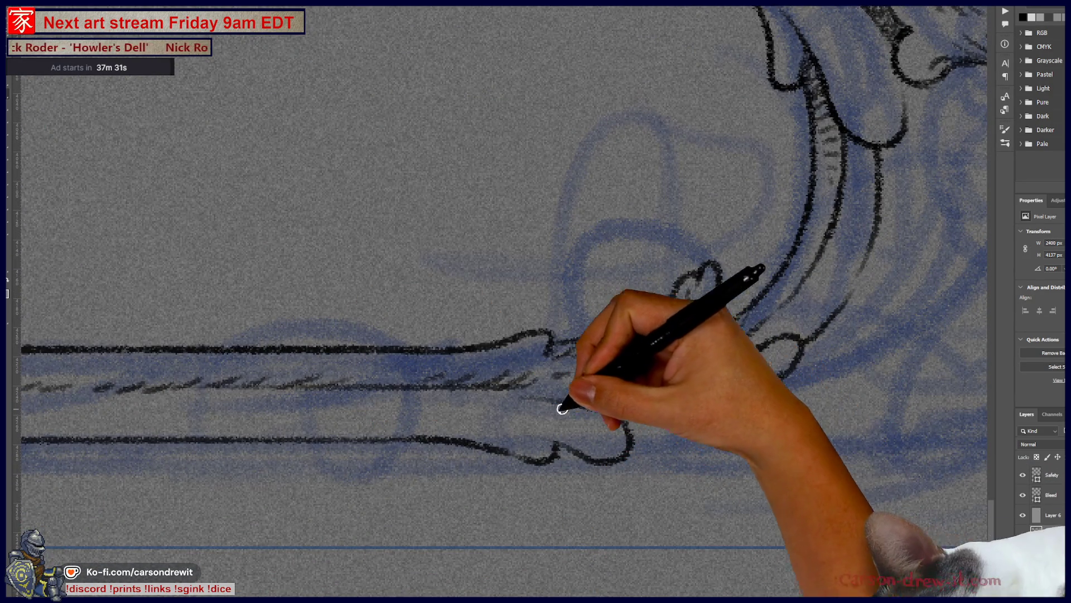
drag(477, 411, 536, 422)
drag(586, 351, 662, 318)
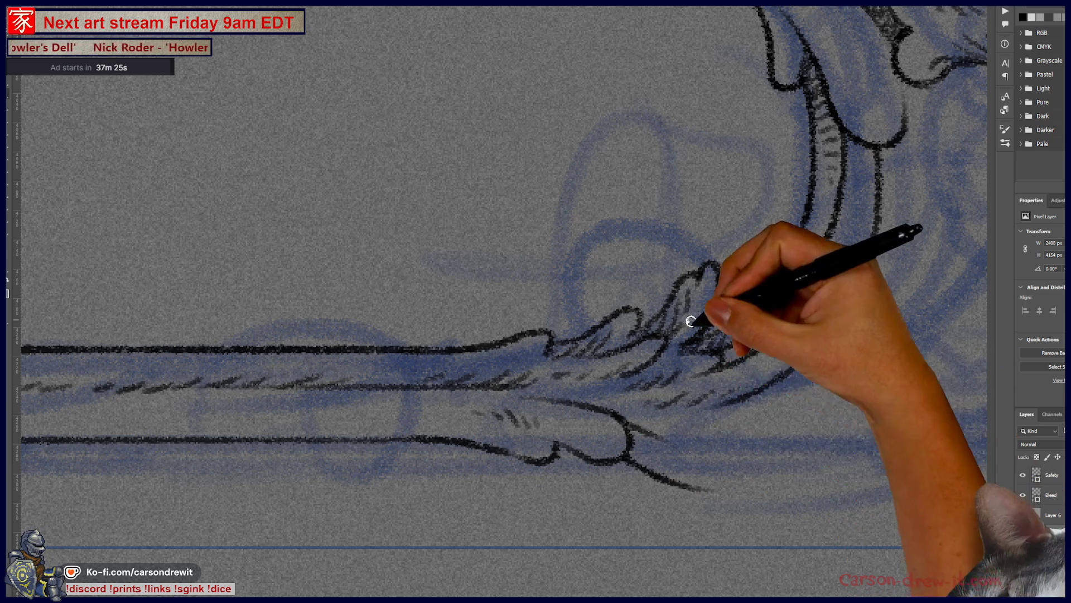
scroll(694, 311, right, 4)
scroll(503, 497, right, 1)
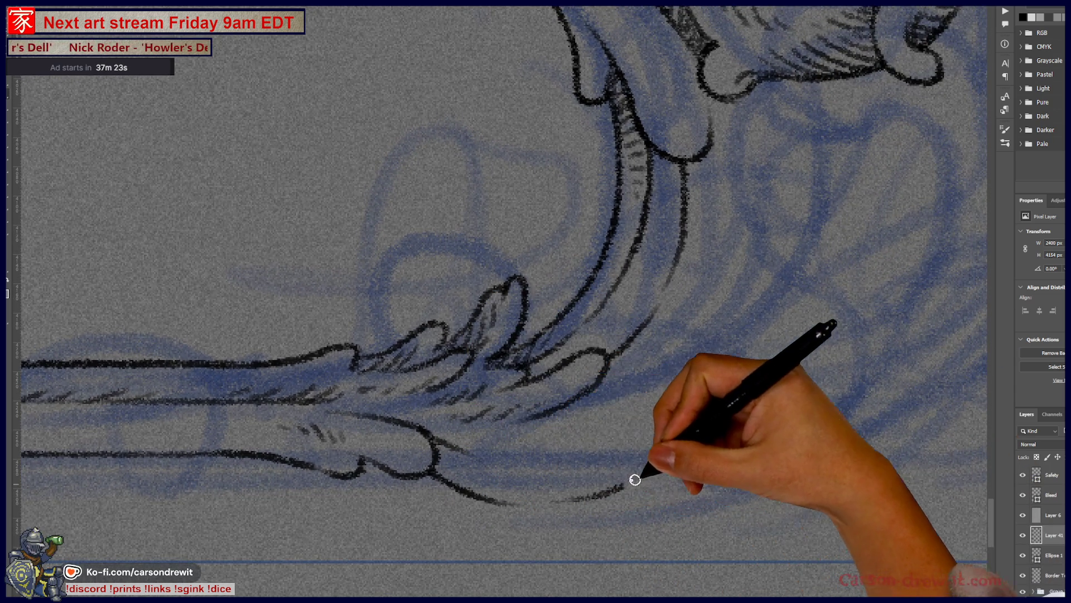
drag(473, 468, 587, 449)
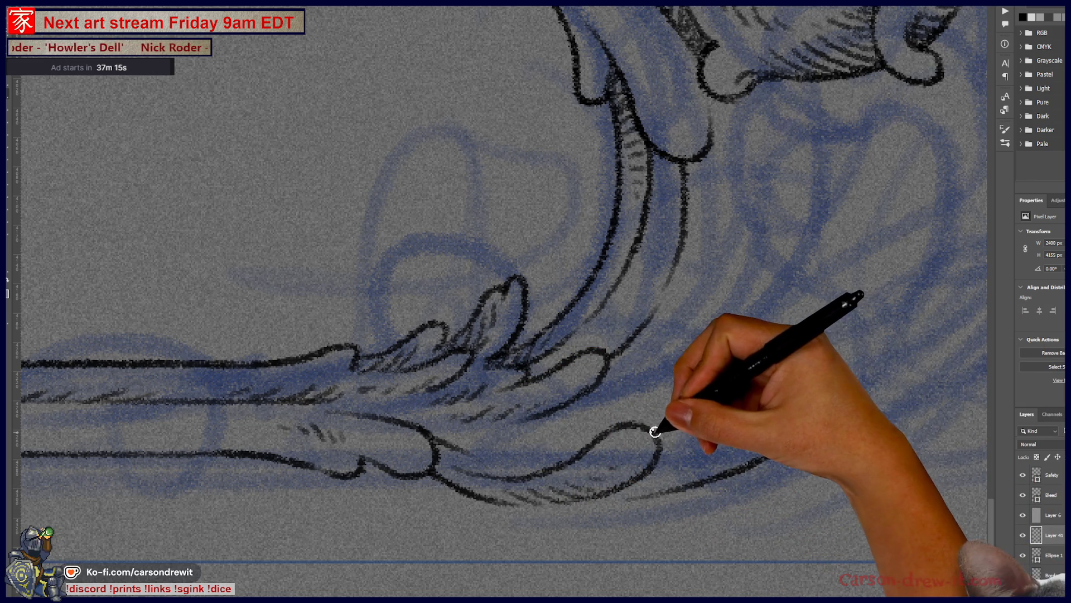
drag(655, 431, 757, 328)
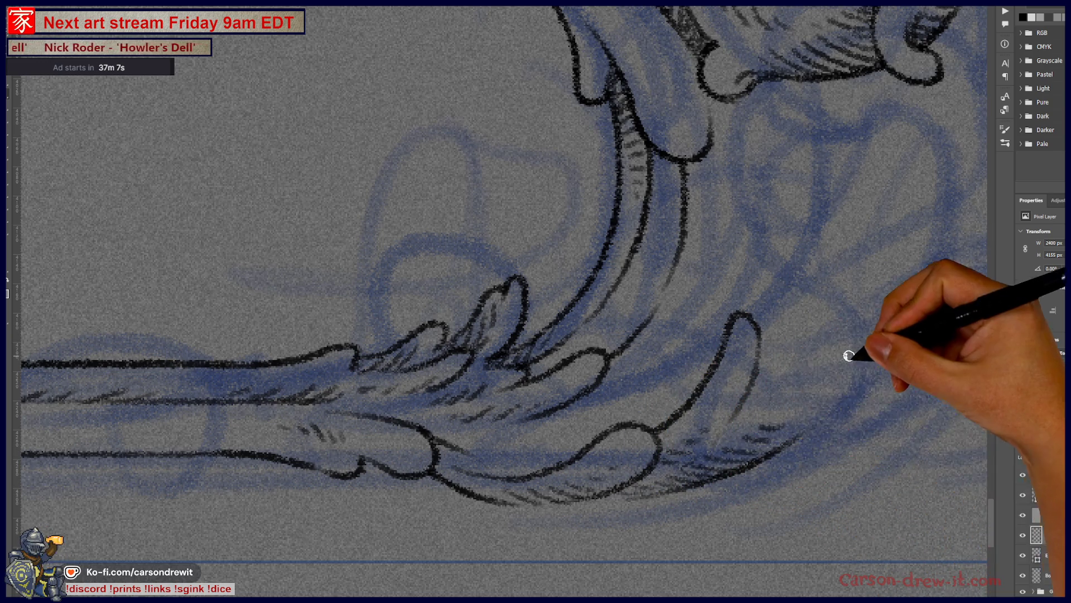
scroll(837, 354, up, 2)
drag(579, 497, 712, 418)
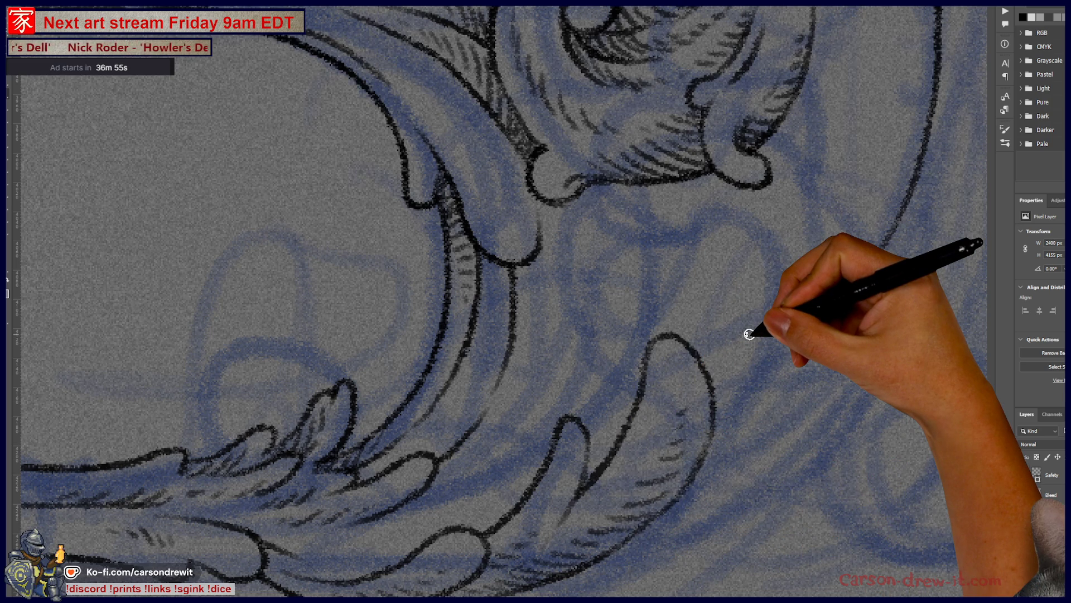
Step: Join the two bottom lines with an arc and ink a long line curving up the right frame edge
drag(749, 336, 615, 352)
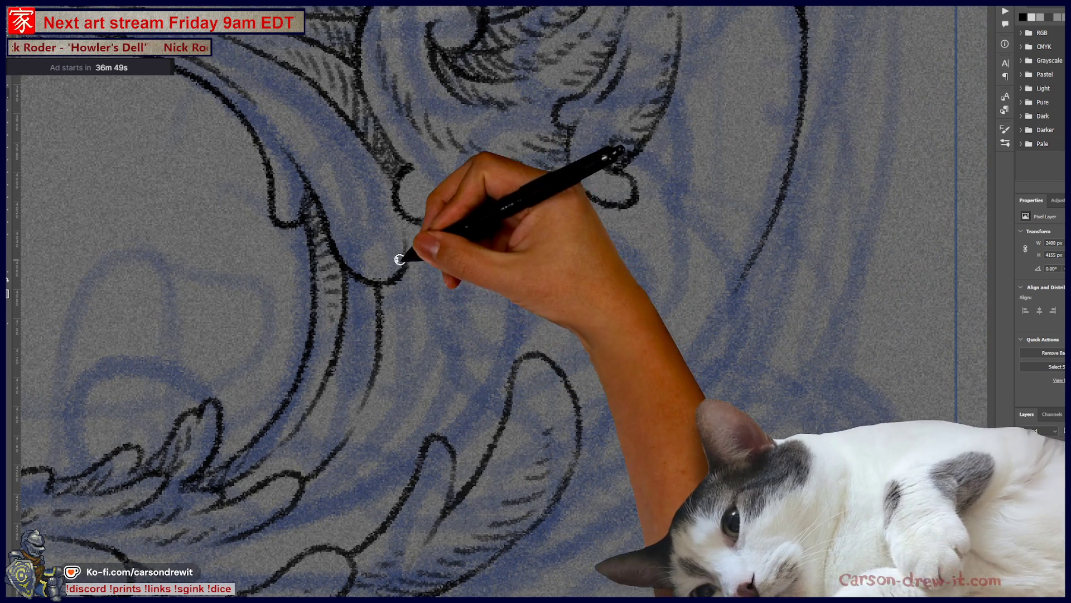
drag(479, 396, 590, 406)
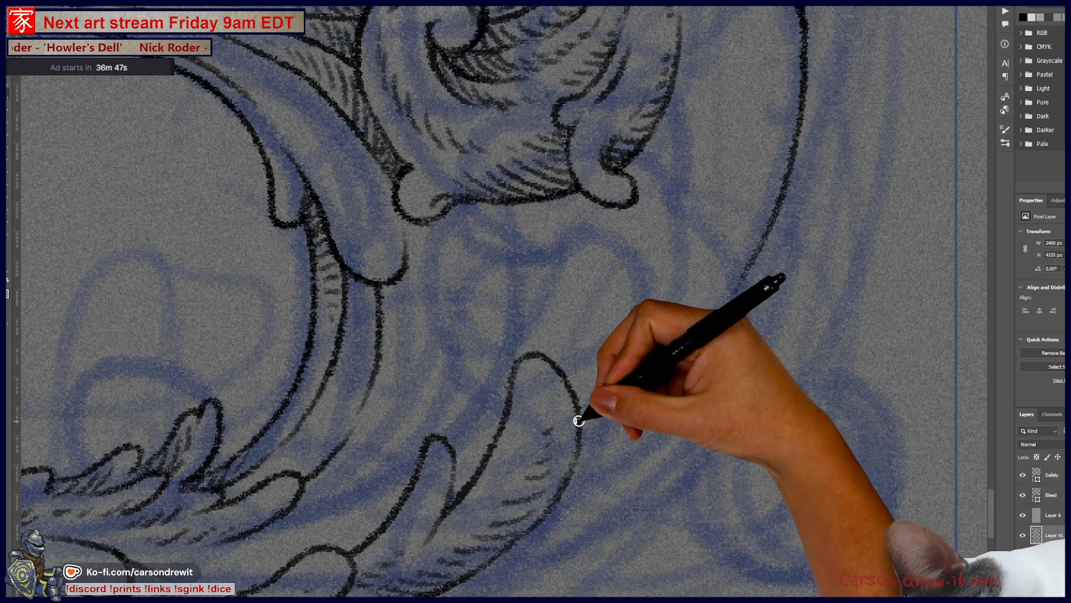
mouse_move(577, 412)
mouse_down()
mouse_move(725, 283)
mouse_move(760, 162)
mouse_move(784, 163)
mouse_move(730, 304)
mouse_up()
scroll(743, 312, down, 3)
scroll(662, 491, up, 3)
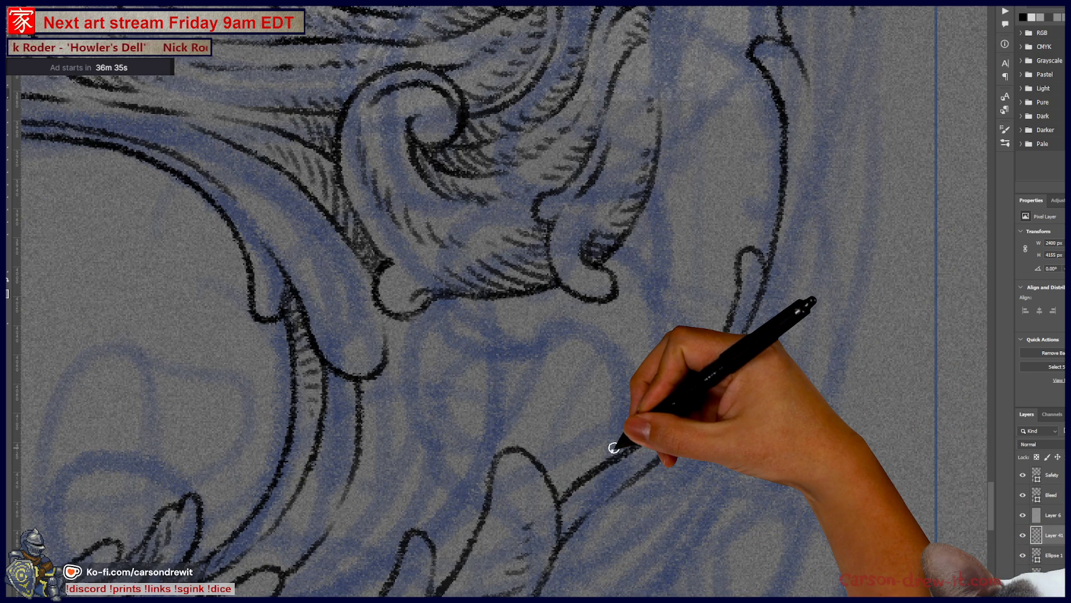
drag(490, 454, 609, 323)
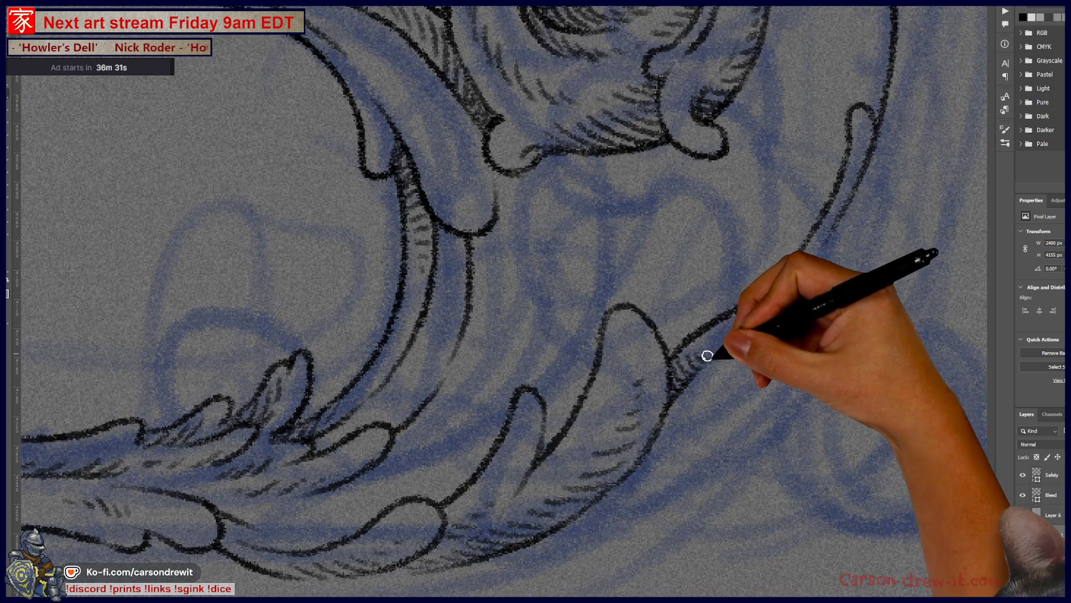
mouse_move(701, 209)
mouse_down()
mouse_move(535, 339)
mouse_move(592, 303)
mouse_up()
scroll(561, 273, down, 5)
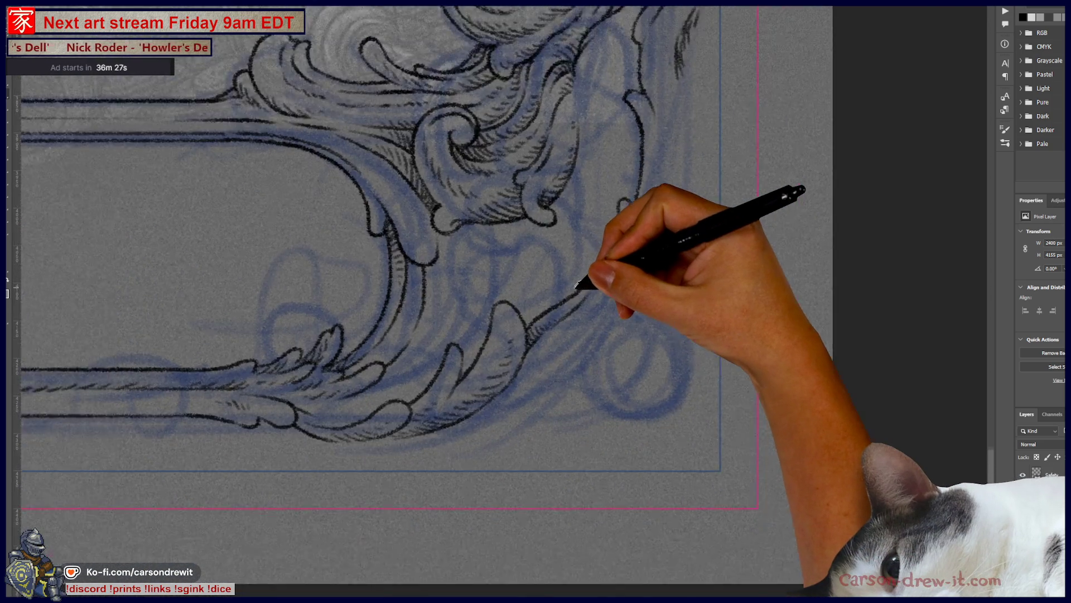
scroll(552, 368, down, 2)
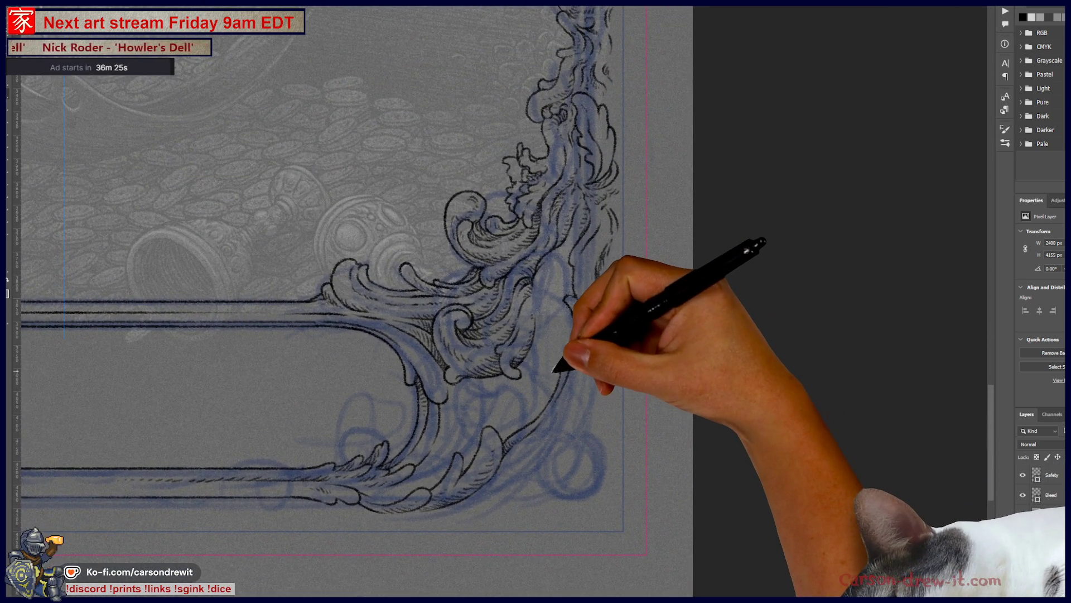
scroll(557, 366, down, 3)
mouse_move(556, 342)
mouse_down()
mouse_move(634, 553)
mouse_move(633, 179)
mouse_up()
scroll(686, 465, up, 3)
scroll(687, 465, up, 3)
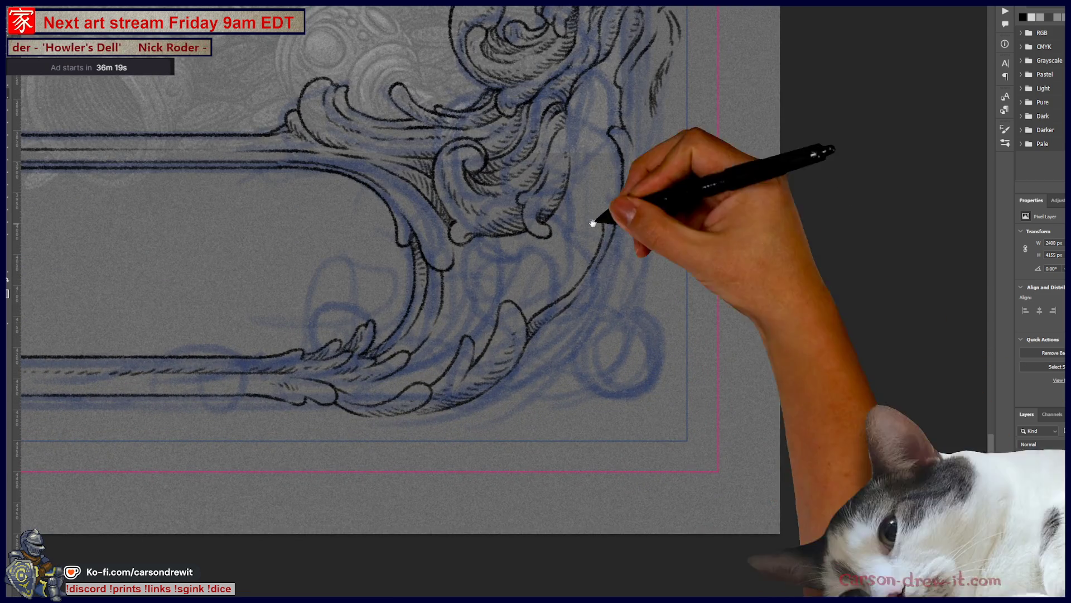
Step: Pan up the right frame edge to review it and select the small circle shape layer
drag(593, 225, 641, 407)
scroll(641, 210, up, 3)
scroll(674, 175, up, 3)
drag(676, 175, 681, 404)
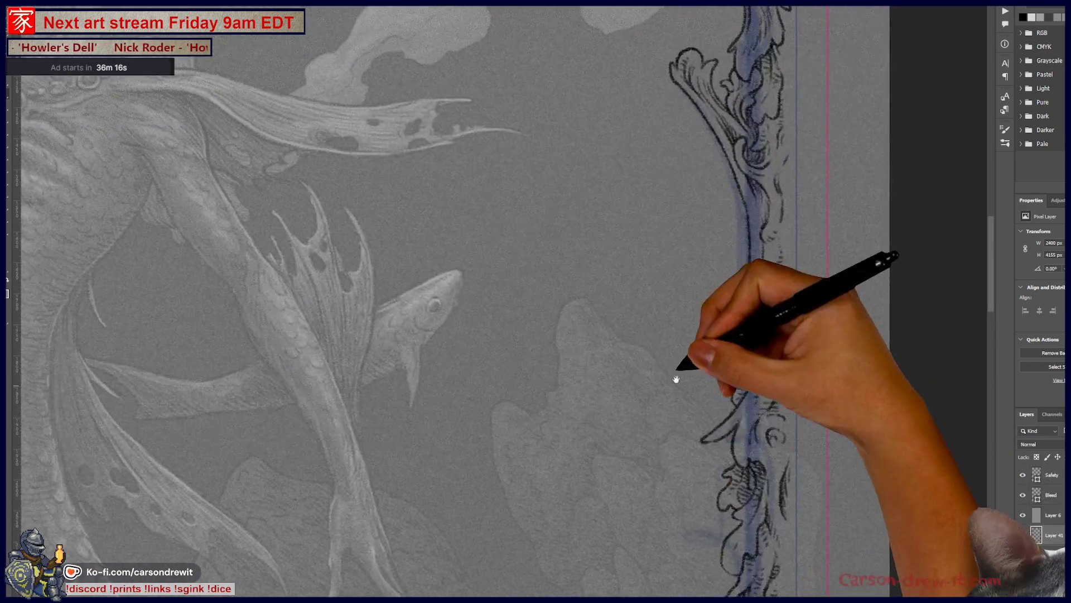
drag(703, 251, 712, 371)
mouse_move(694, 299)
mouse_down()
mouse_move(717, 454)
mouse_move(708, 493)
mouse_move(712, 394)
mouse_up()
scroll(718, 359, down, 2)
scroll(718, 358, down, 2)
scroll(712, 381, down, 2)
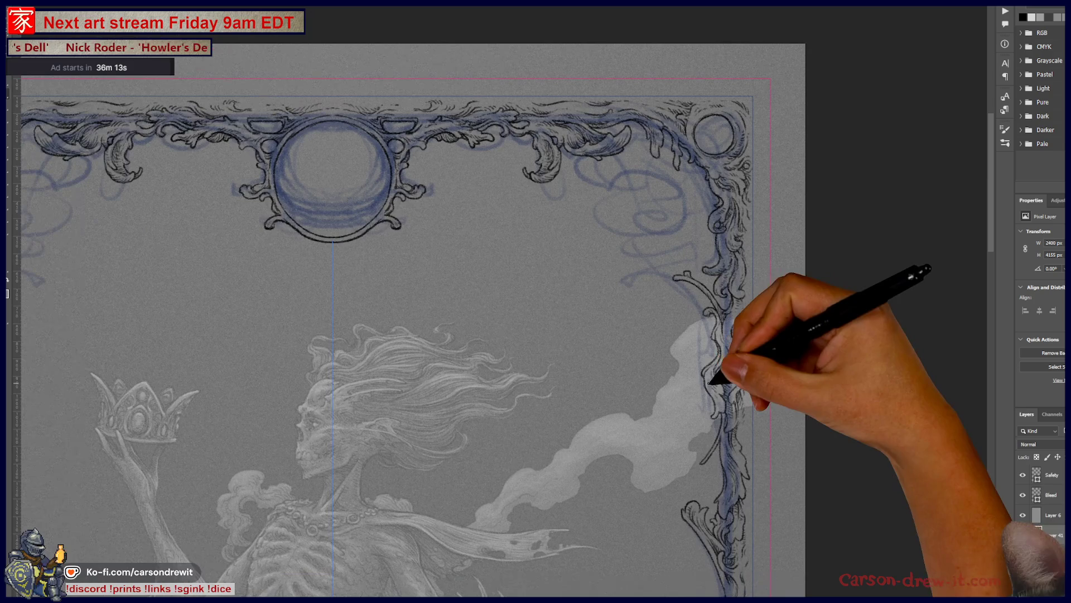
scroll(681, 444, up, 3)
mouse_move(681, 442)
mouse_down()
mouse_move(657, 352)
mouse_move(670, 204)
mouse_up()
scroll(669, 204, down, 2)
scroll(657, 424, up, 2)
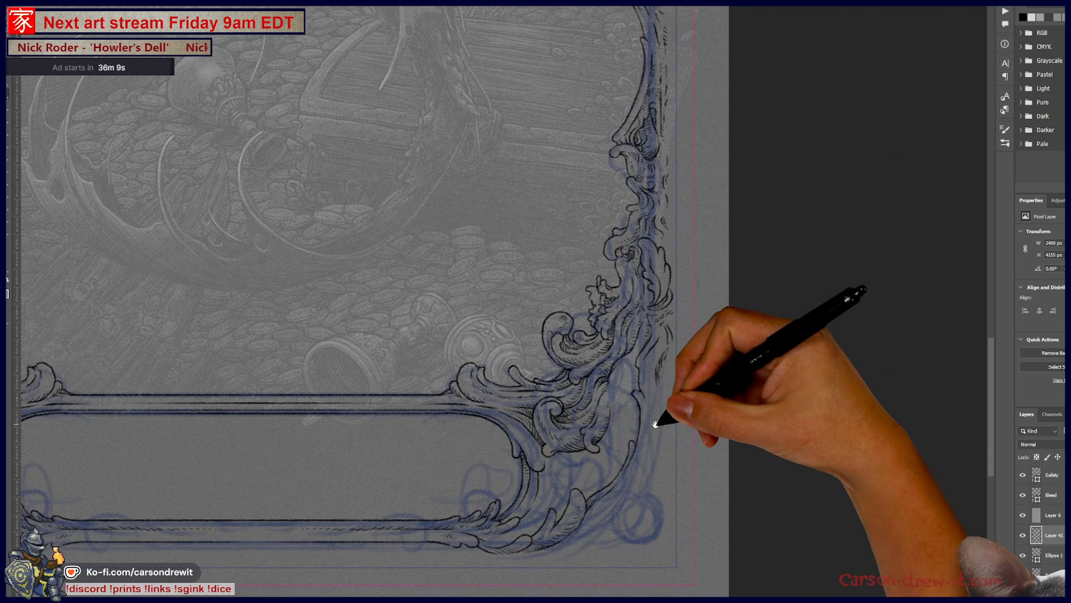
scroll(658, 407, up, 1)
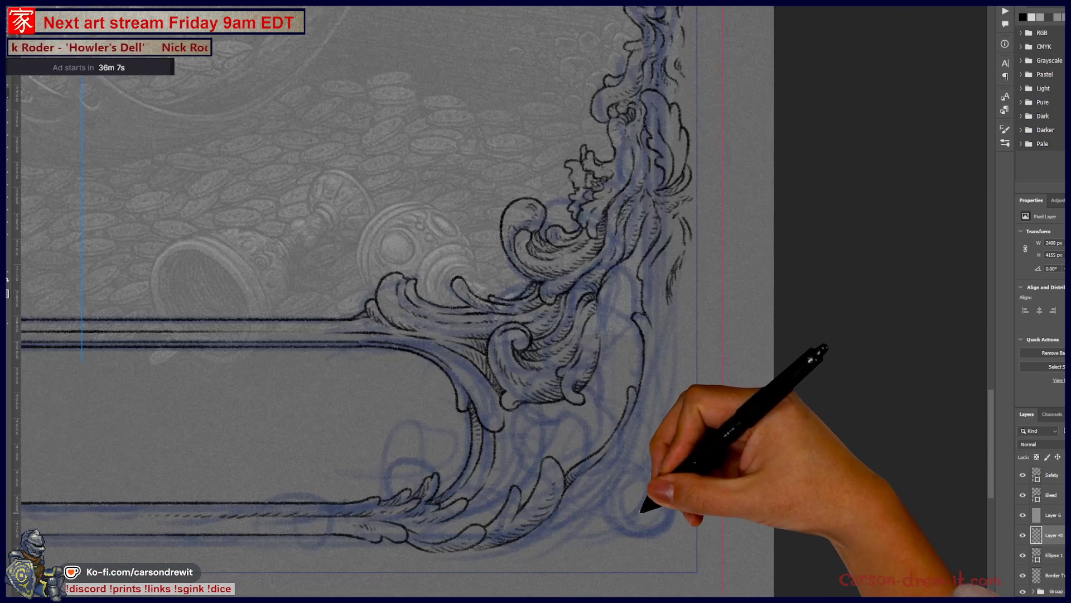
scroll(646, 507, up, 1)
scroll(707, 526, up, 1)
drag(707, 527, 905, 480)
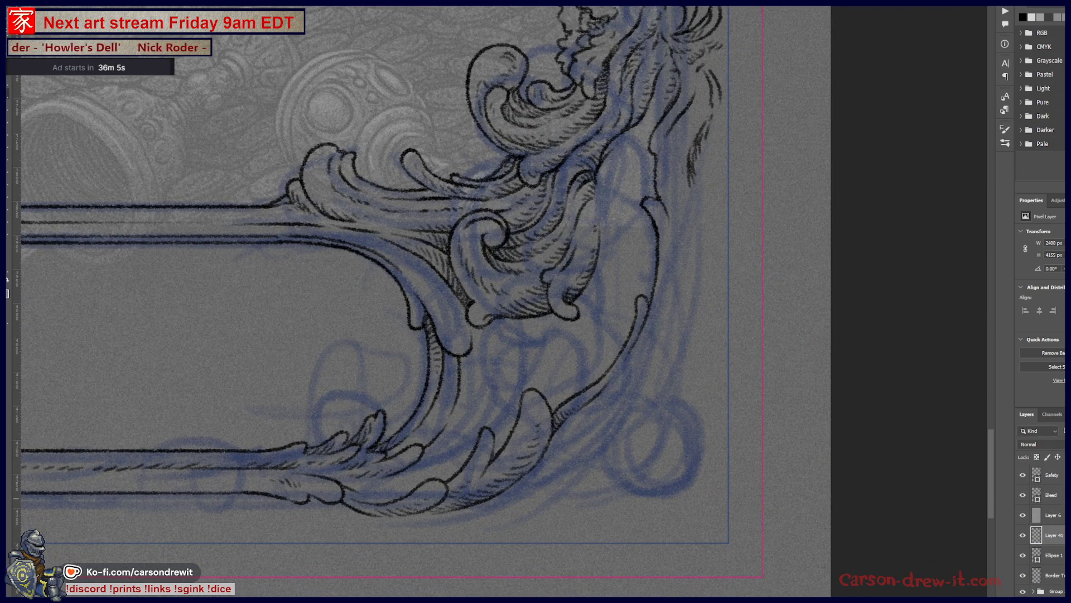
click(1056, 554)
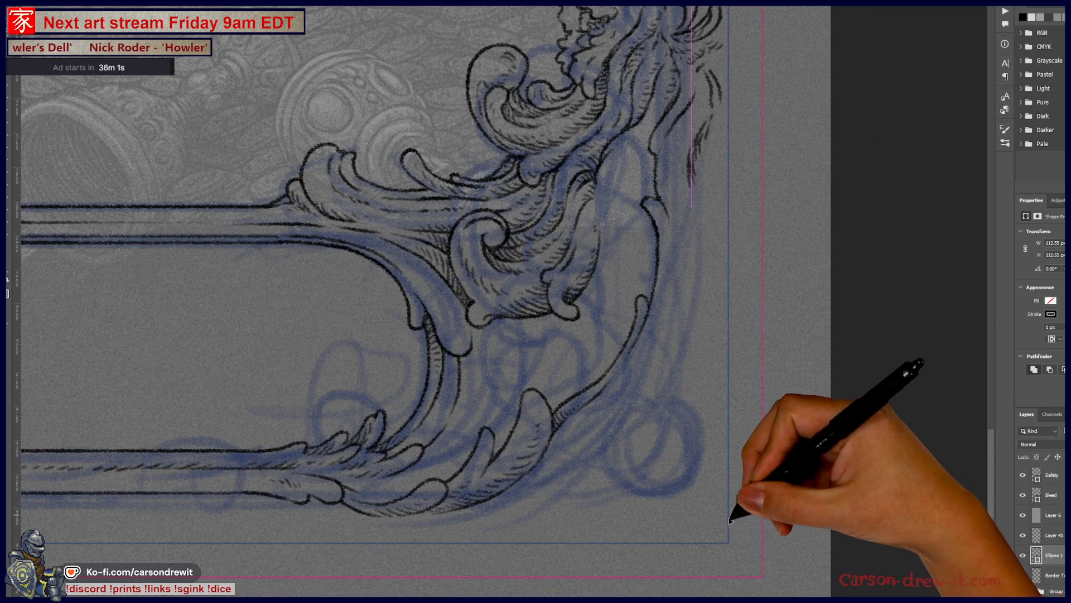
Step: Move the thin circle guide down onto the sketched ring at the lower-right corner and return to the ink layer
drag(704, 349, 722, 90)
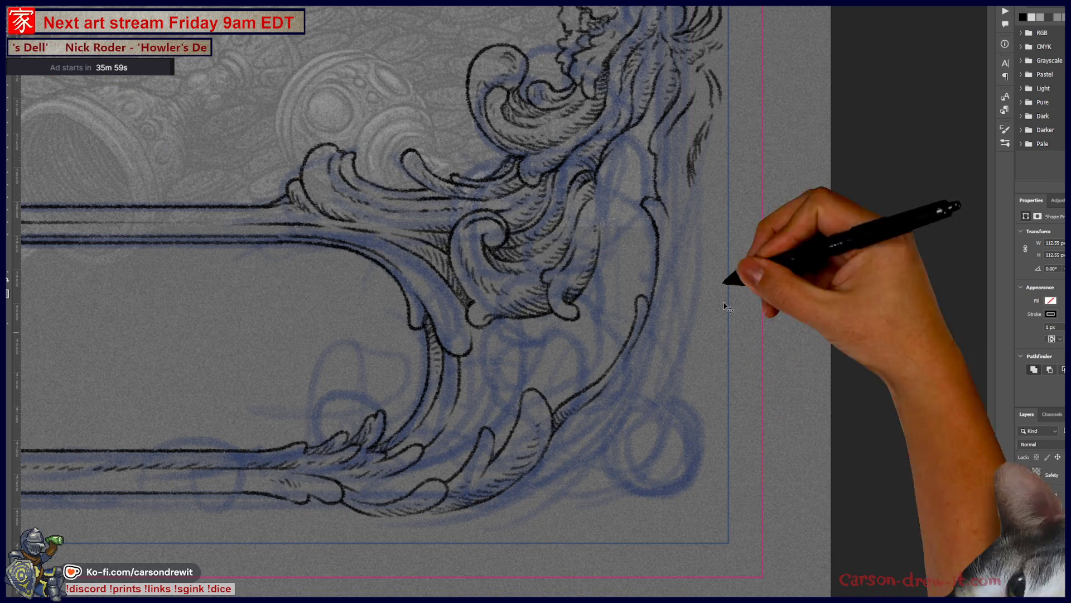
scroll(694, 368, down, 2)
scroll(694, 251, down, 3)
drag(695, 110, 706, 466)
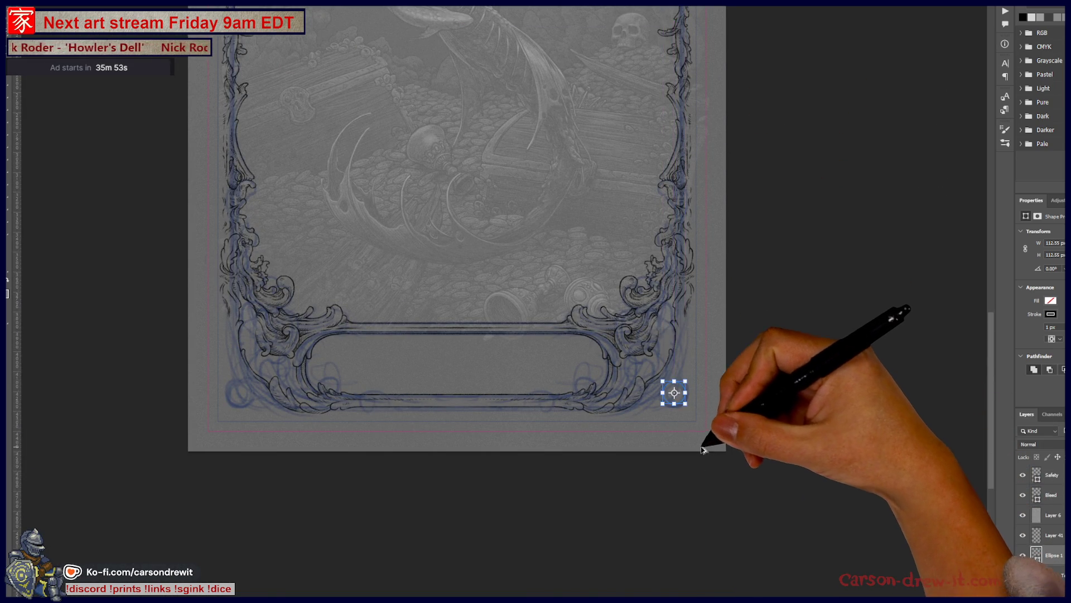
scroll(701, 443, up, 2)
scroll(681, 383, up, 2)
scroll(675, 368, up, 1)
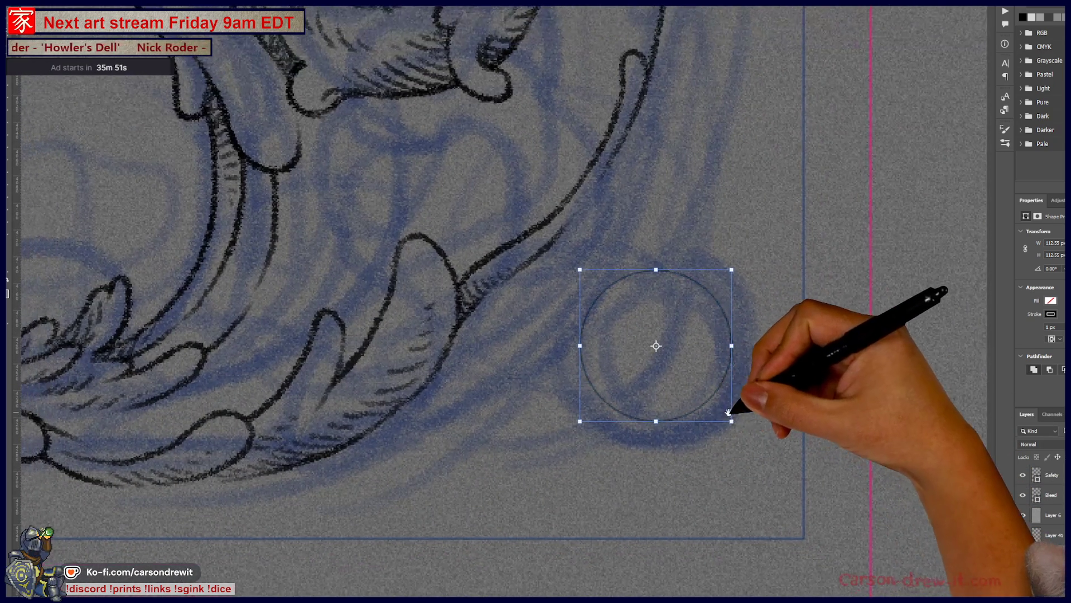
scroll(721, 401, up, 1)
mouse_move(631, 326)
mouse_down()
mouse_move(694, 282)
mouse_move(705, 332)
mouse_up()
drag(906, 444, 908, 460)
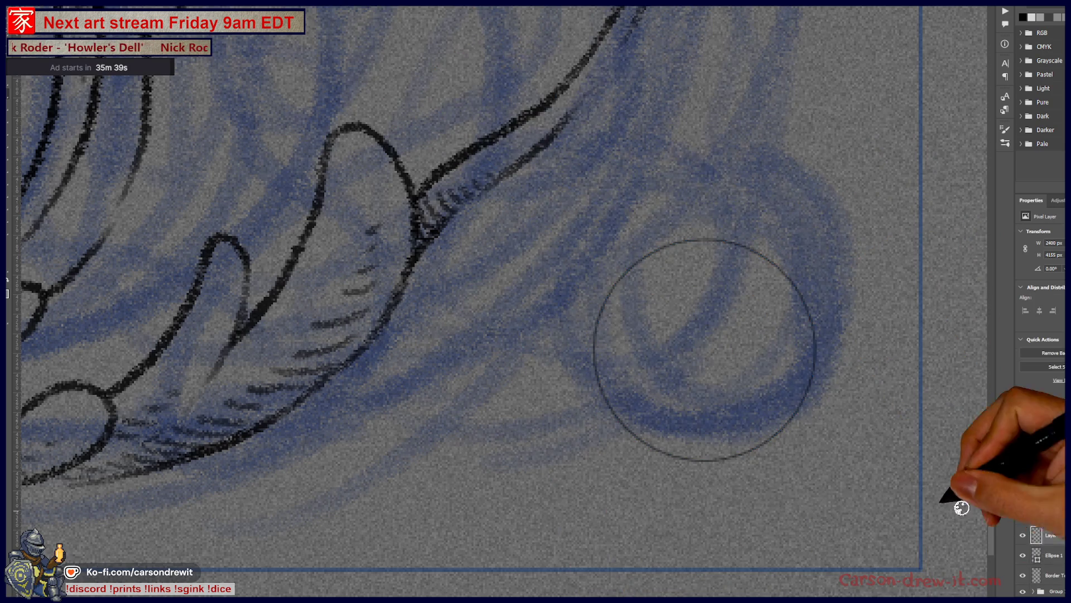
click(1023, 536)
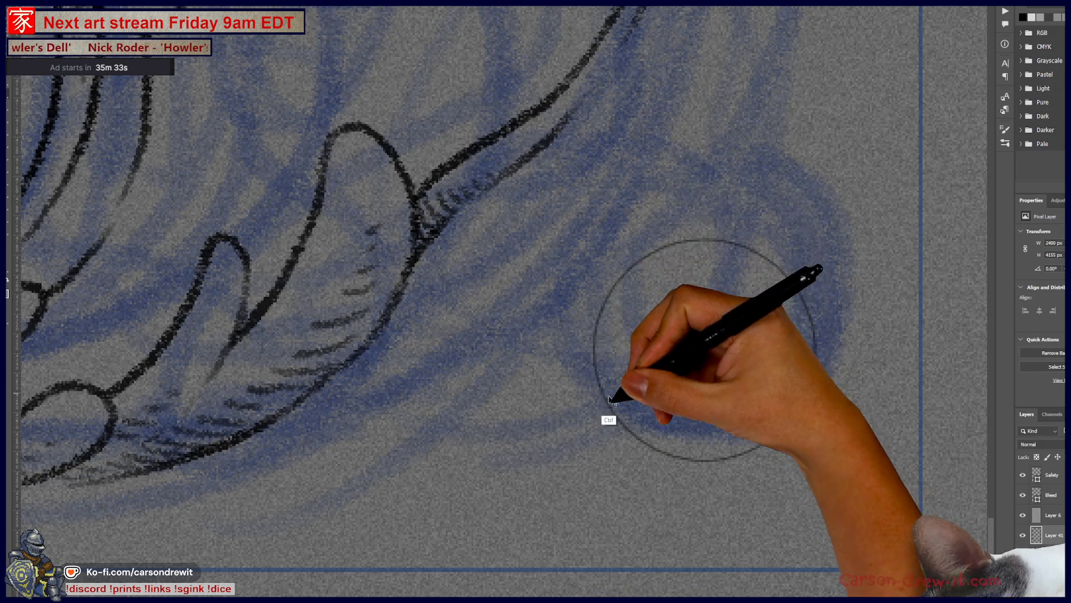
Step: Trace the small ring's arcs in black ink over the circle guide
drag(599, 354, 608, 297)
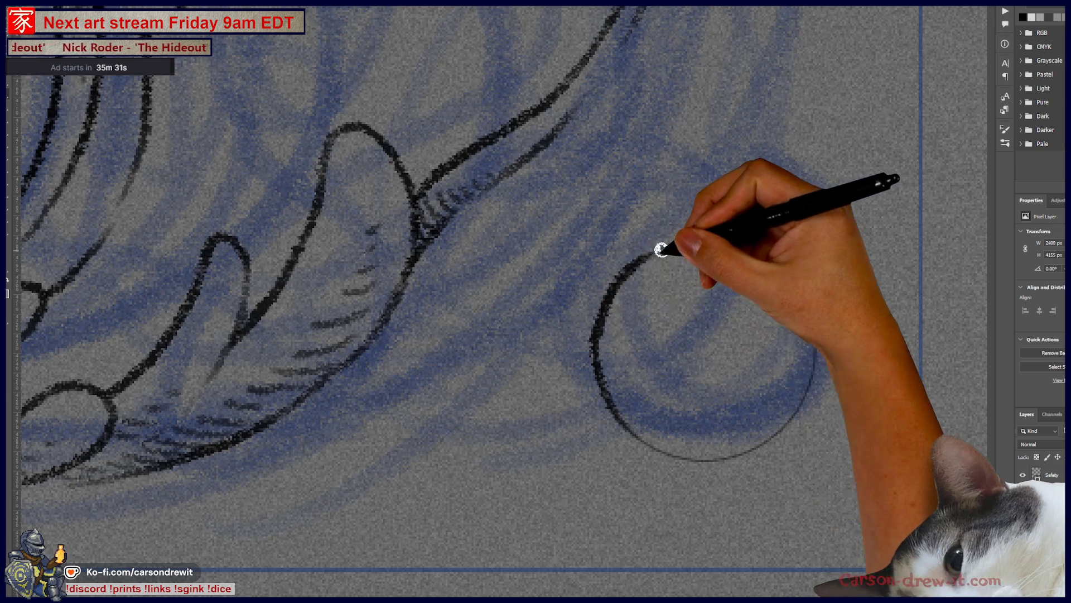
mouse_move(598, 376)
mouse_down()
mouse_move(639, 263)
mouse_move(812, 331)
mouse_up()
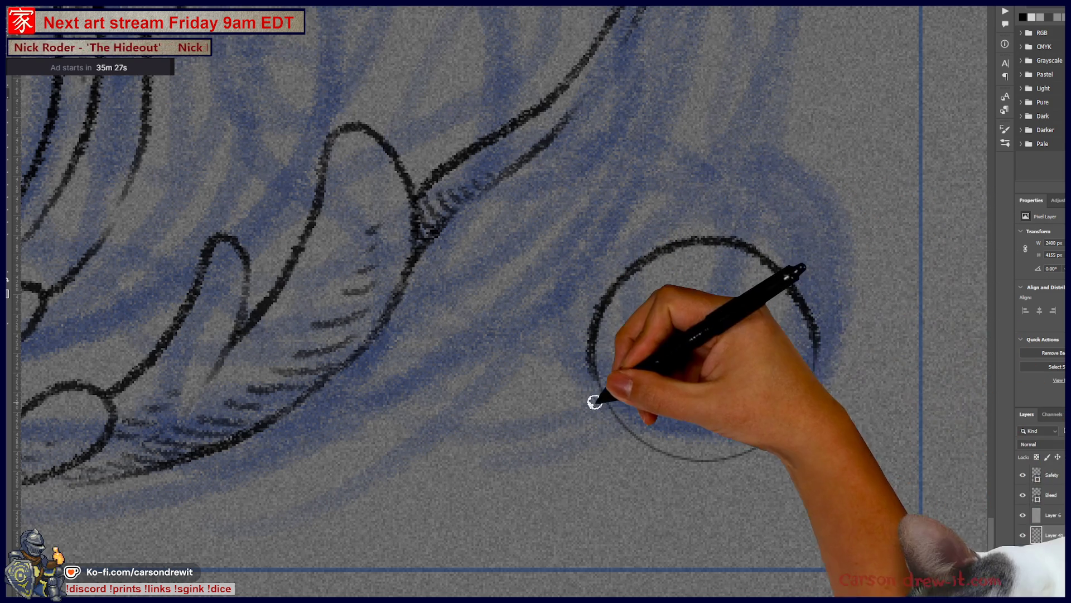
mouse_move(598, 366)
mouse_down()
mouse_move(742, 455)
mouse_move(804, 377)
mouse_up()
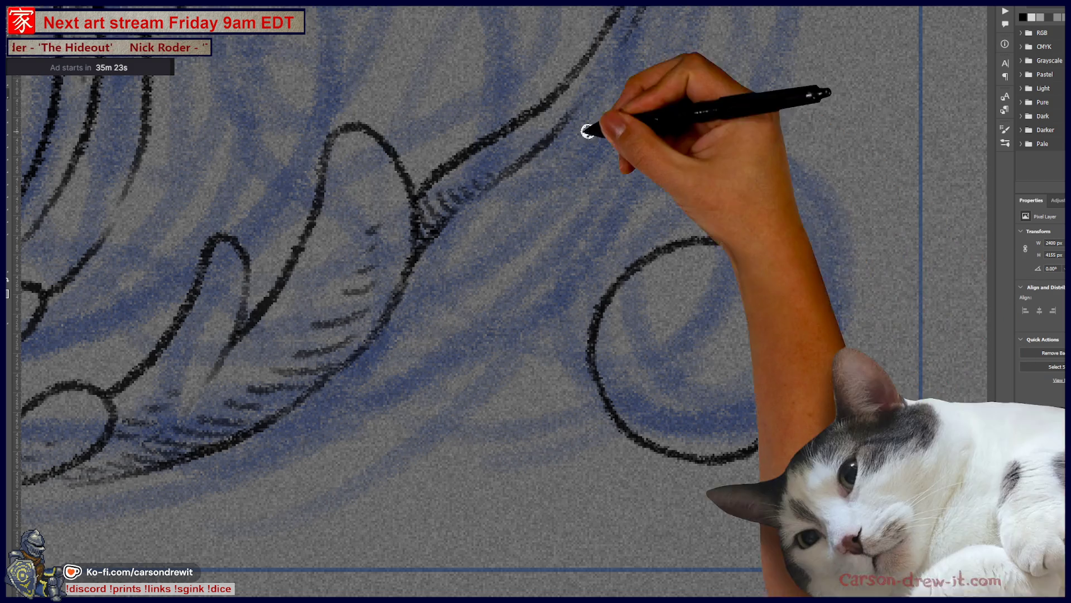
scroll(598, 239, up, 3)
mouse_move(609, 406)
mouse_down()
mouse_move(717, 328)
mouse_move(801, 364)
mouse_up()
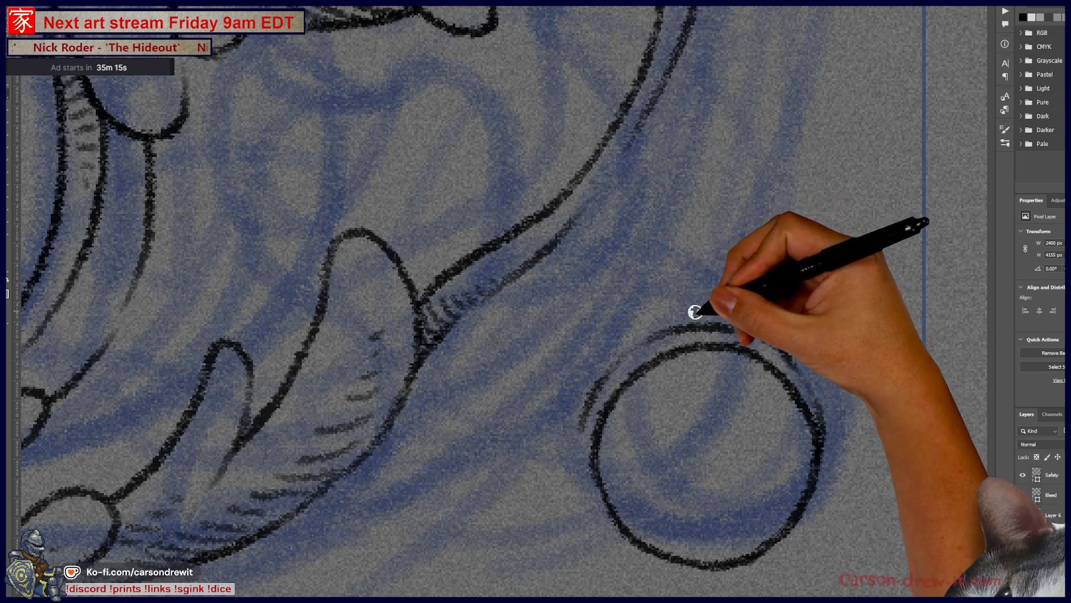
Step: Ink curved stem strokes rising above the ring, undoing and redrawing a stray one
drag(712, 320, 678, 201)
drag(741, 243, 795, 360)
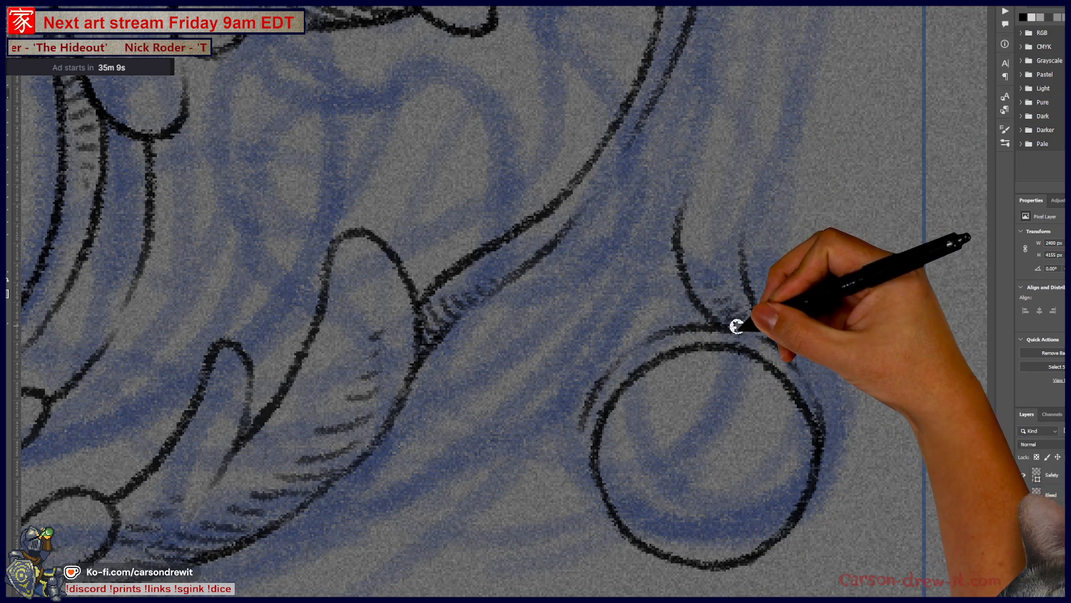
drag(729, 210, 617, 307)
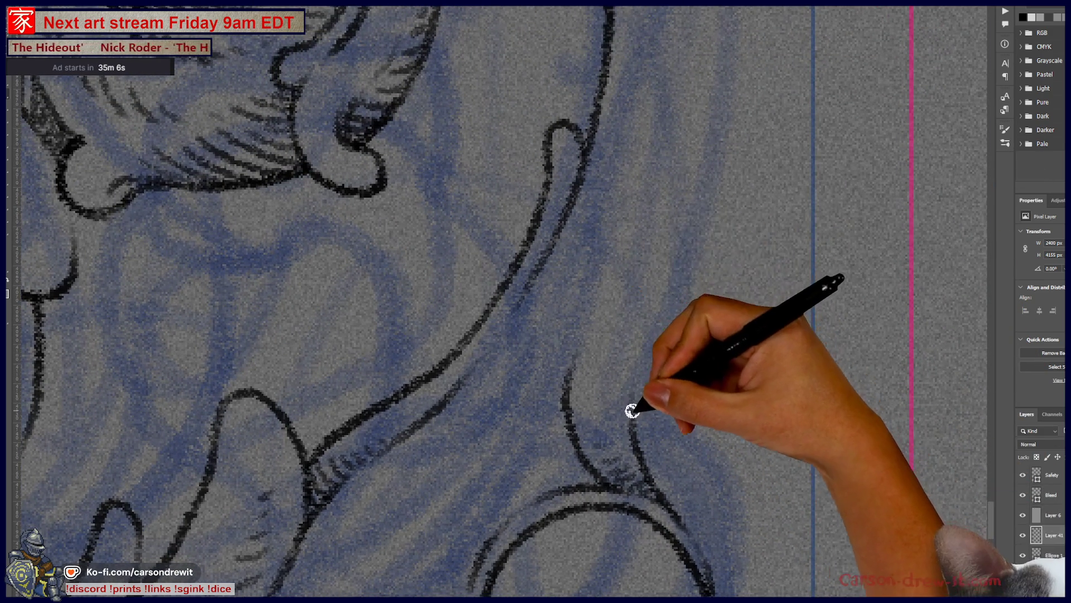
drag(631, 408, 703, 232)
key(ctrl+z)
mouse_move(646, 394)
mouse_down()
mouse_move(648, 333)
mouse_move(722, 159)
mouse_up()
scroll(753, 216, down, 3)
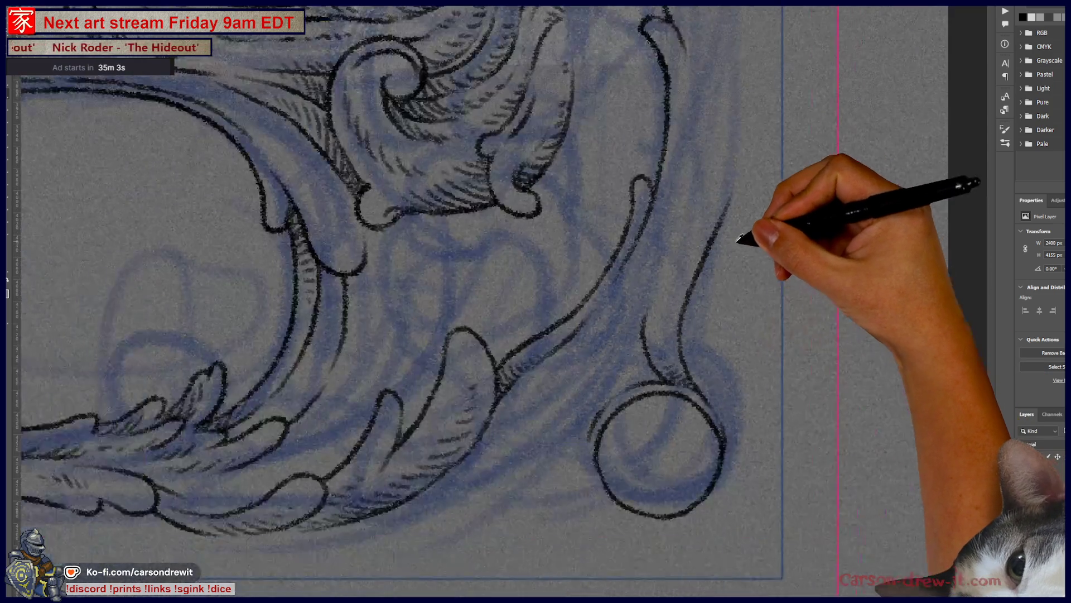
scroll(754, 216, down, 3)
scroll(754, 216, down, 2)
scroll(670, 340, up, 2)
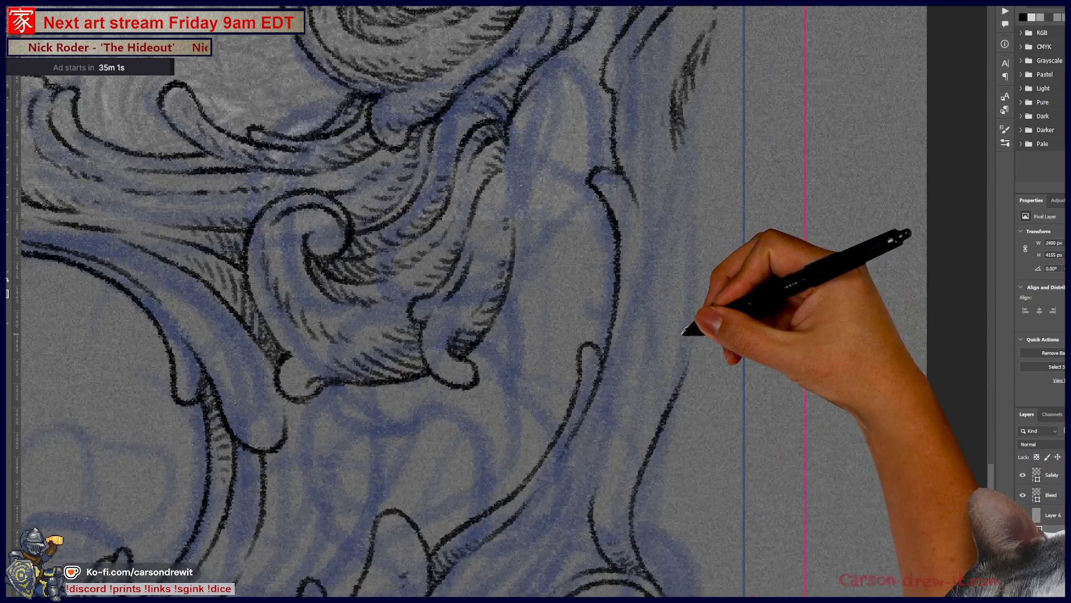
Step: Ink a curled leaf shape along the rising stems and zoom out to check the lower corner
drag(471, 474, 554, 450)
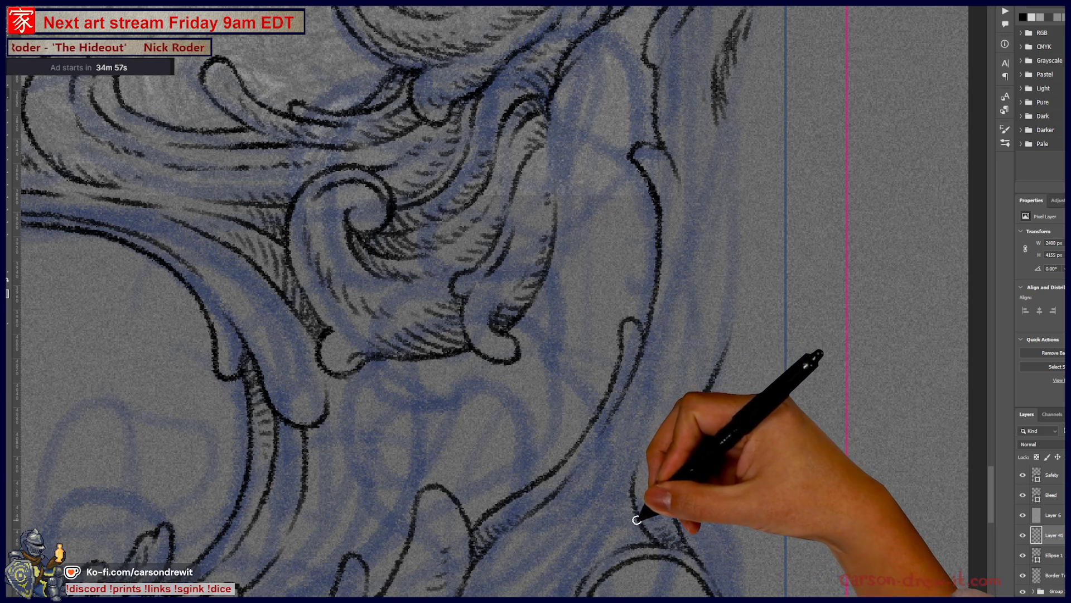
mouse_move(583, 534)
mouse_down()
mouse_move(574, 545)
mouse_move(598, 550)
mouse_up()
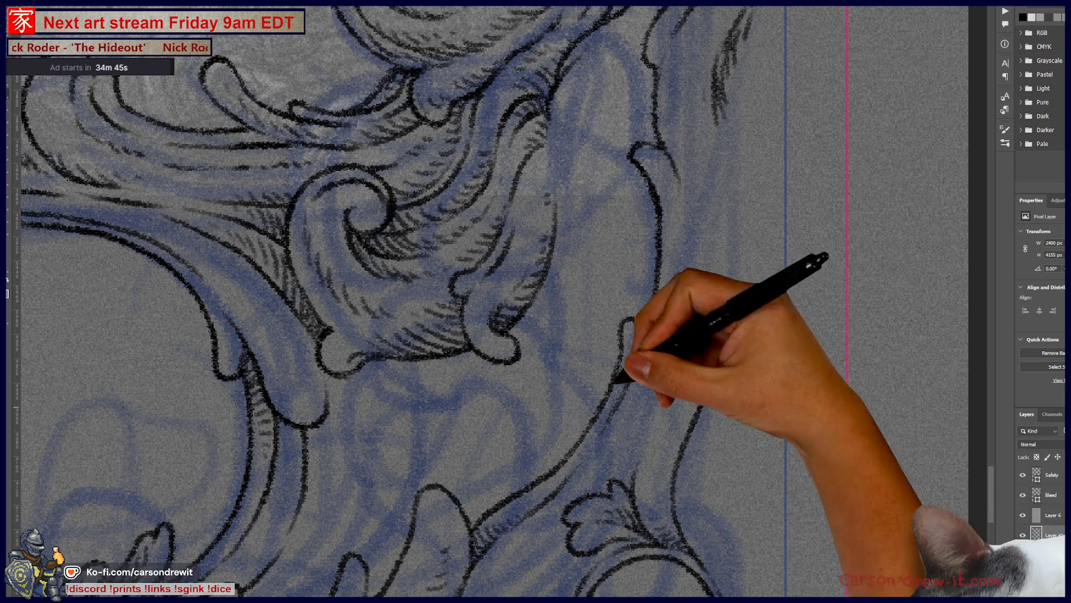
drag(712, 390, 574, 464)
key(ctrl+minus)
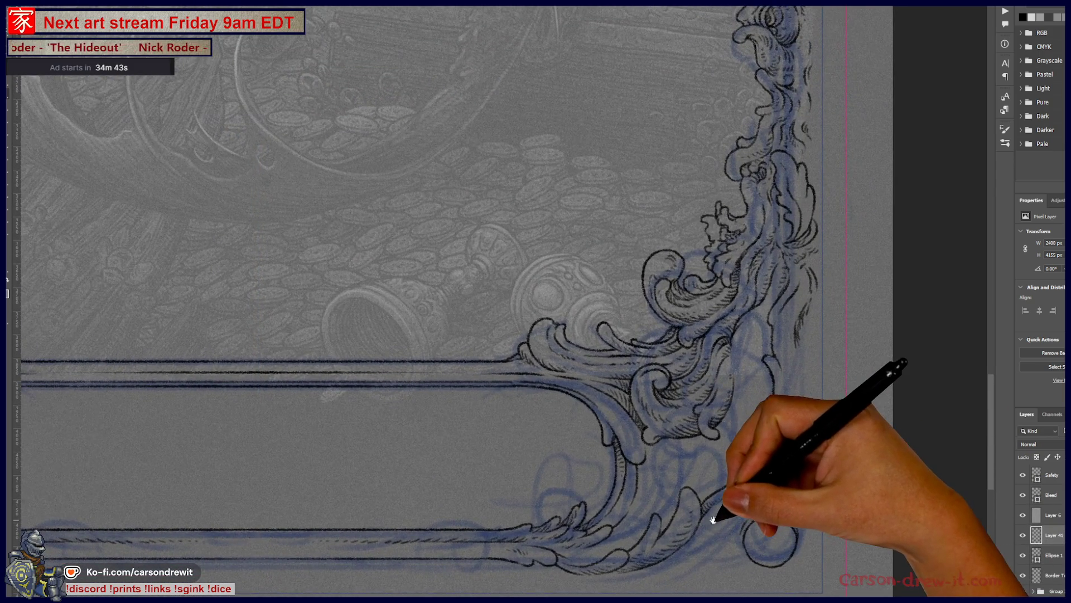
Step: Pan up the frame's right side while inking the long foliage strands above the corner
key(ctrl+minus)
mouse_move(644, 557)
mouse_down()
mouse_move(646, 586)
mouse_move(794, 363)
mouse_up()
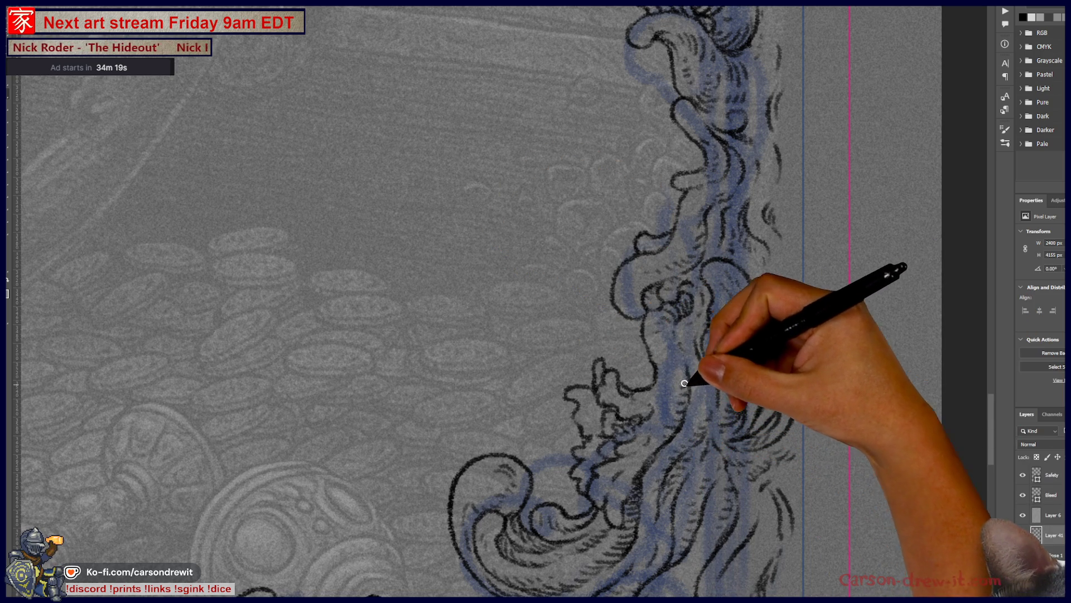
drag(753, 276, 742, 450)
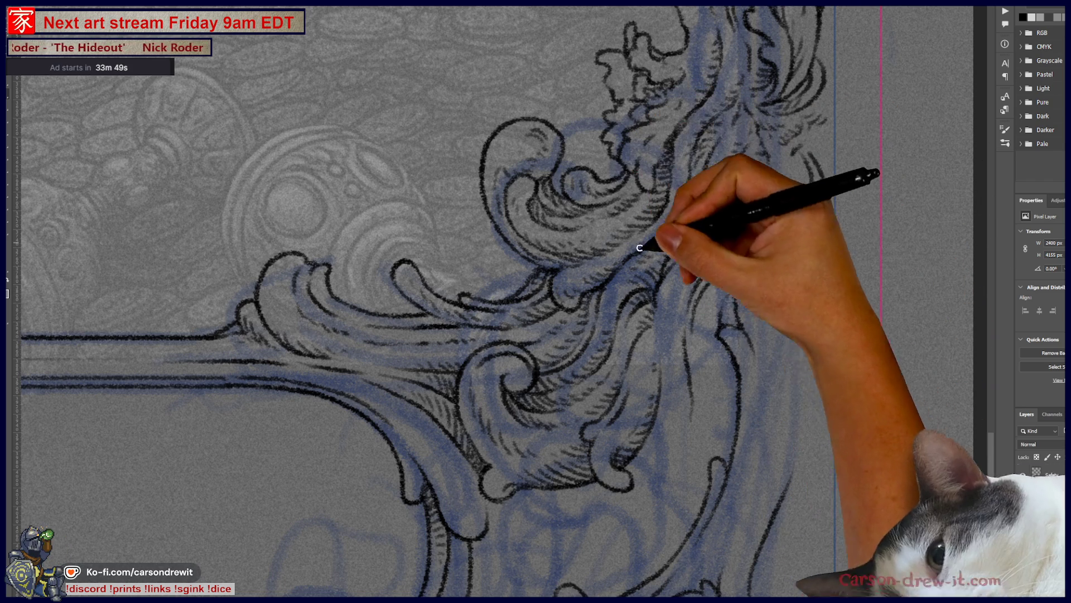
Step: Ink a contour line up the corner scrollwork with hatching, re-centring the view, then zoom out to the whole border
drag(593, 375, 801, 359)
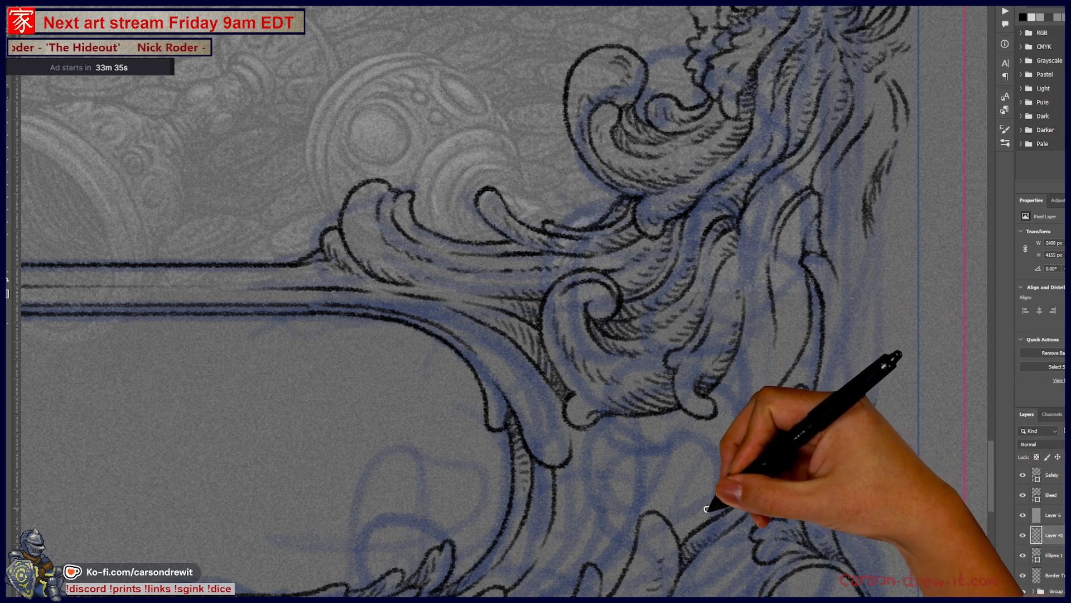
drag(709, 518, 725, 450)
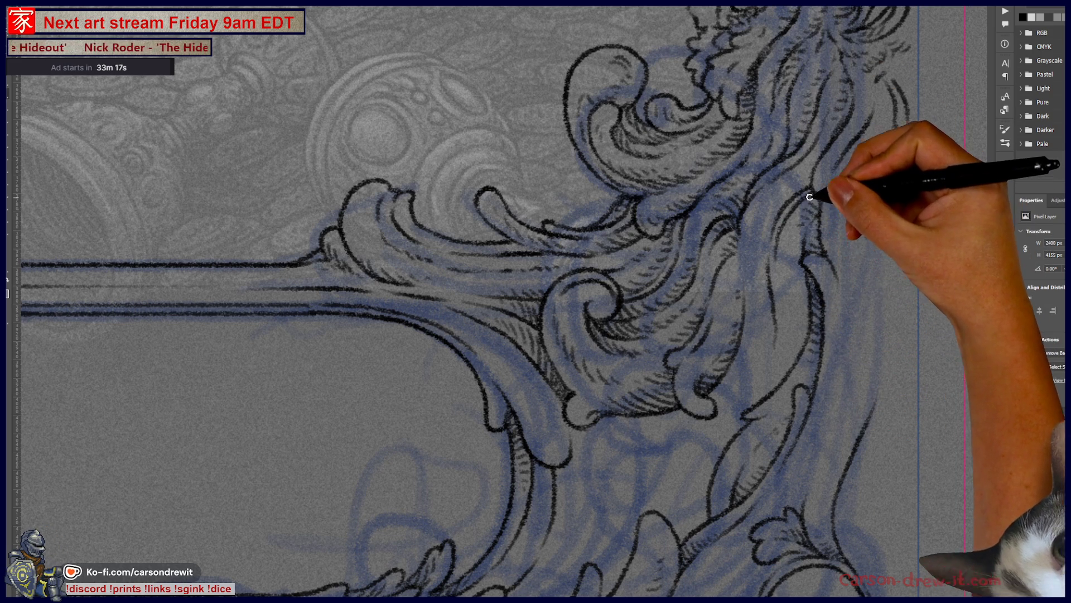
drag(802, 213, 852, 288)
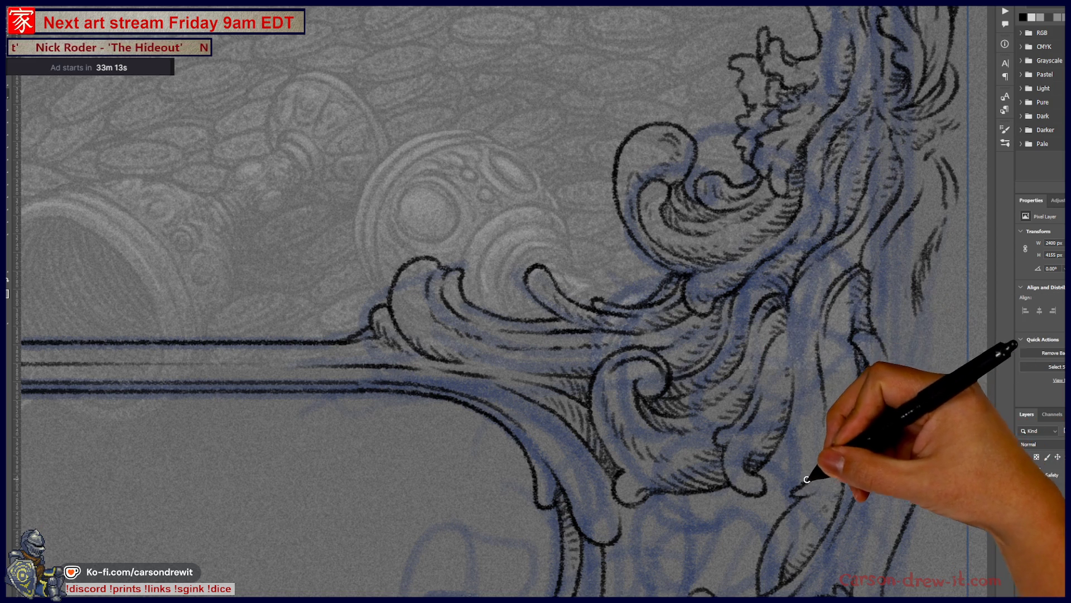
mouse_move(765, 514)
mouse_down()
mouse_move(801, 467)
mouse_move(780, 407)
mouse_up()
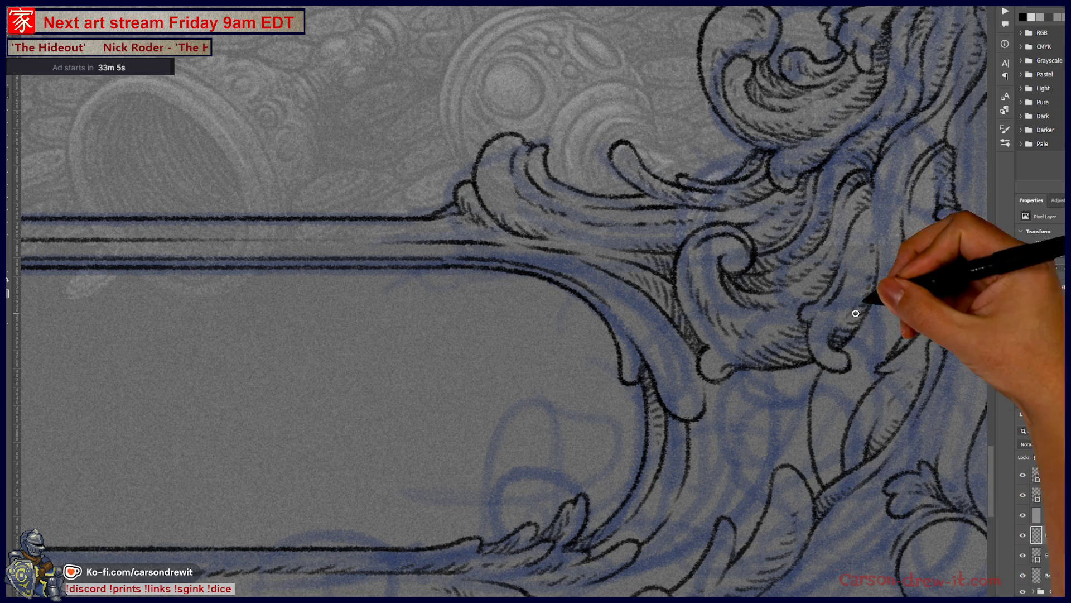
drag(840, 369, 777, 443)
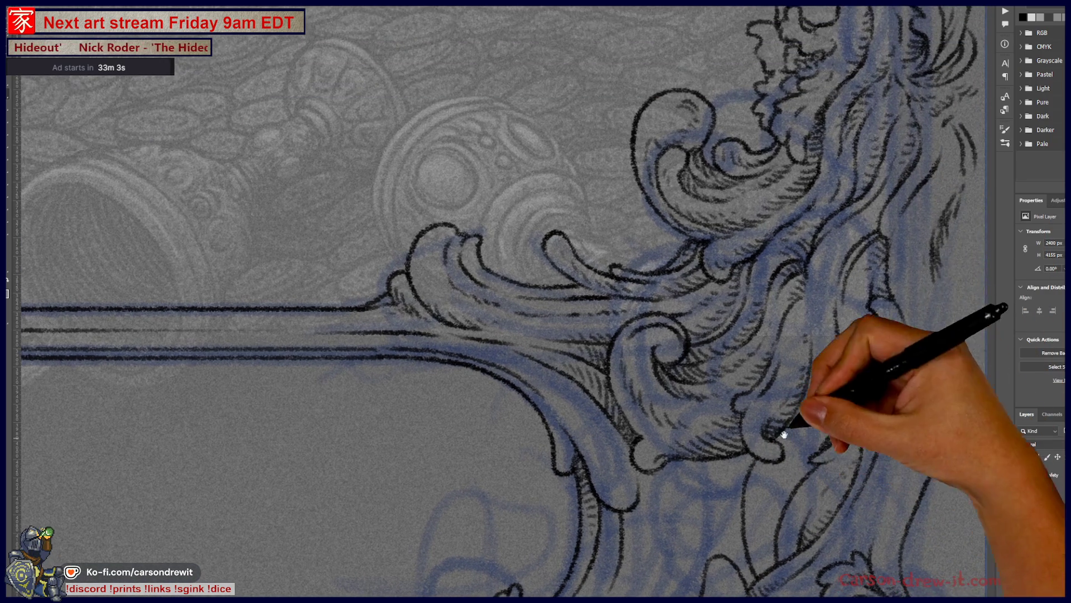
key(ctrl+minus)
key(ctrl+minus)
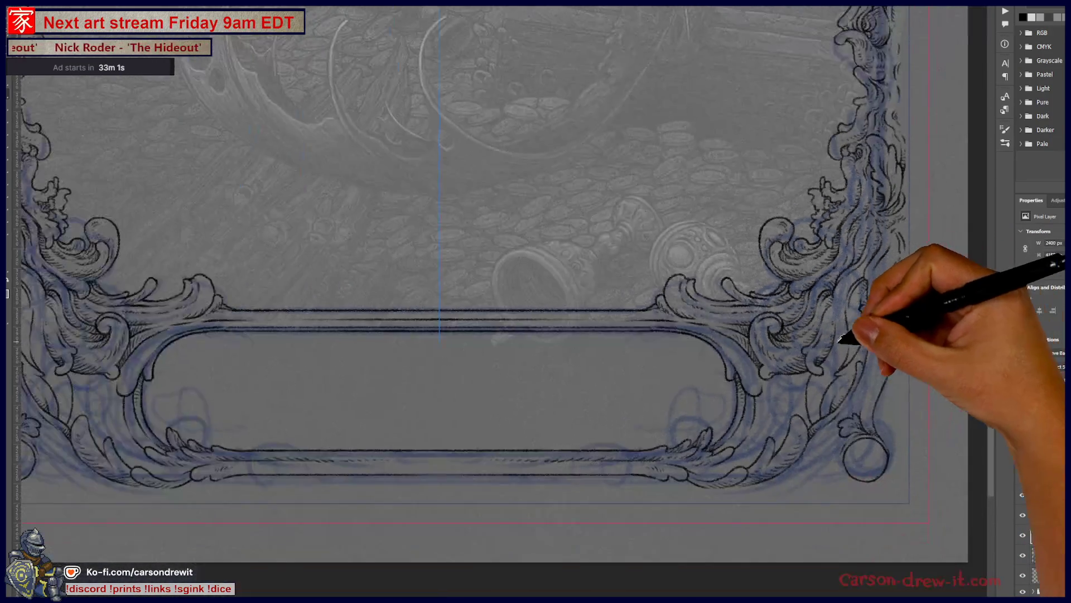
key(ctrl+minus)
mouse_move(721, 413)
mouse_down()
mouse_move(701, 554)
mouse_move(687, 490)
mouse_up()
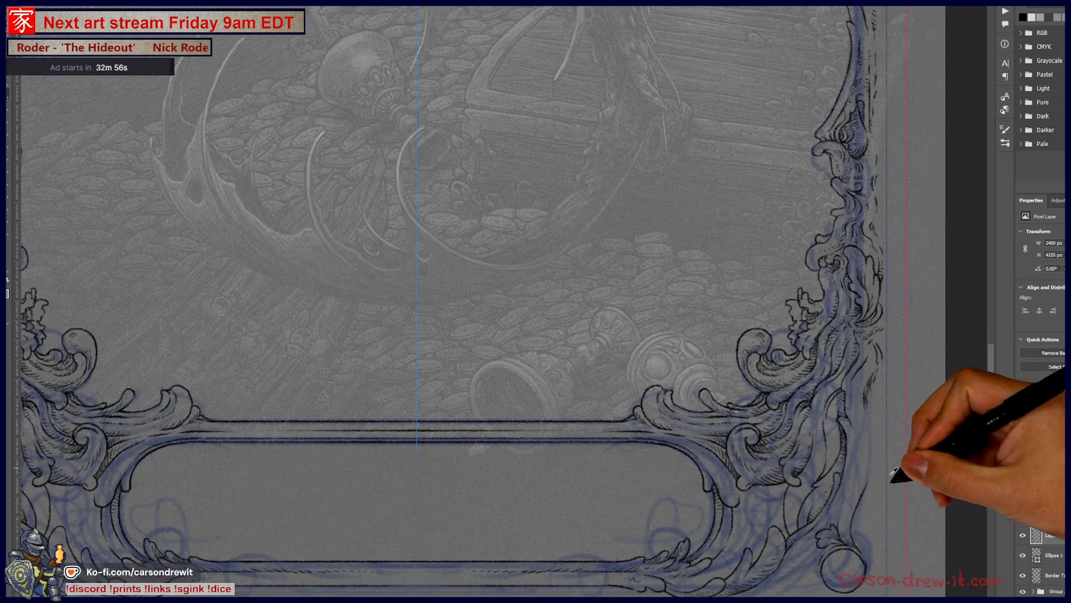
key(ctrl+plus)
key(ctrl+plus)
key(ctrl+plus)
drag(679, 385, 741, 502)
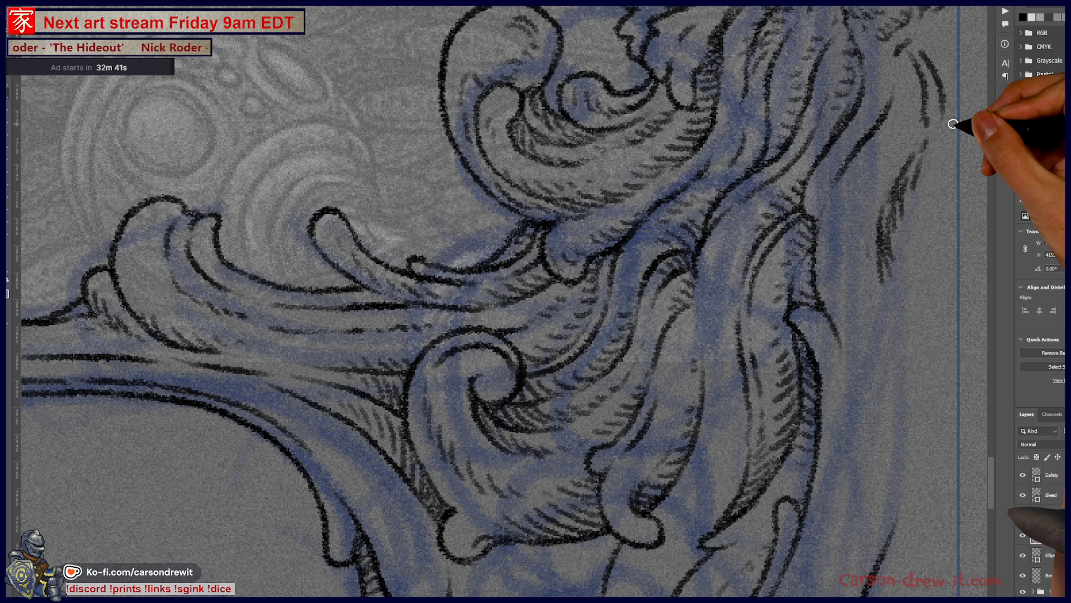
scroll(899, 140, down, 3)
scroll(771, 204, down, 3)
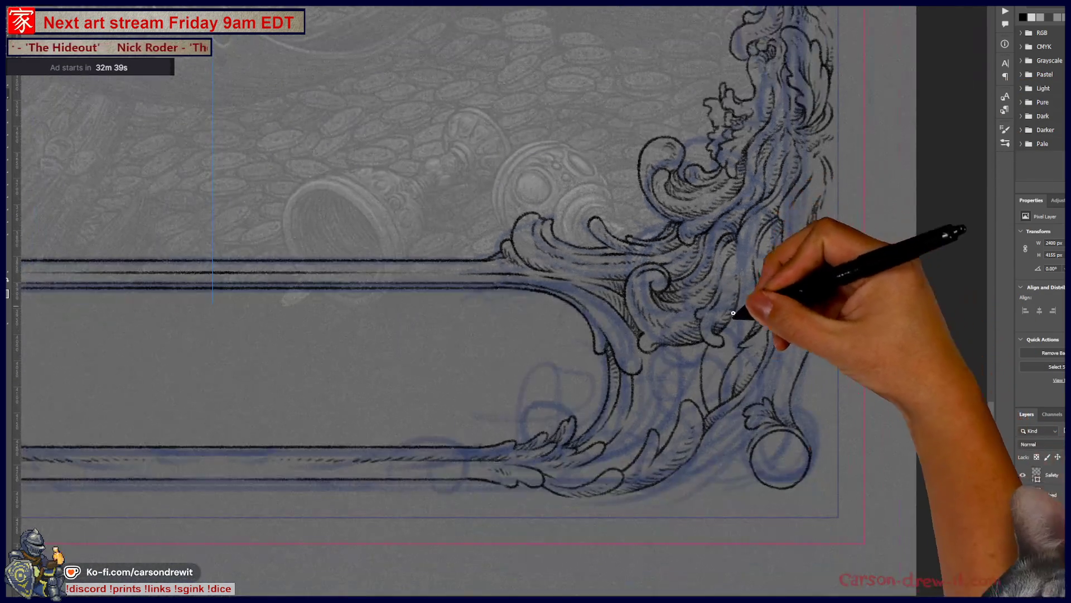
scroll(746, 299, down, 2)
scroll(813, 371, up, 3)
scroll(813, 371, up, 3)
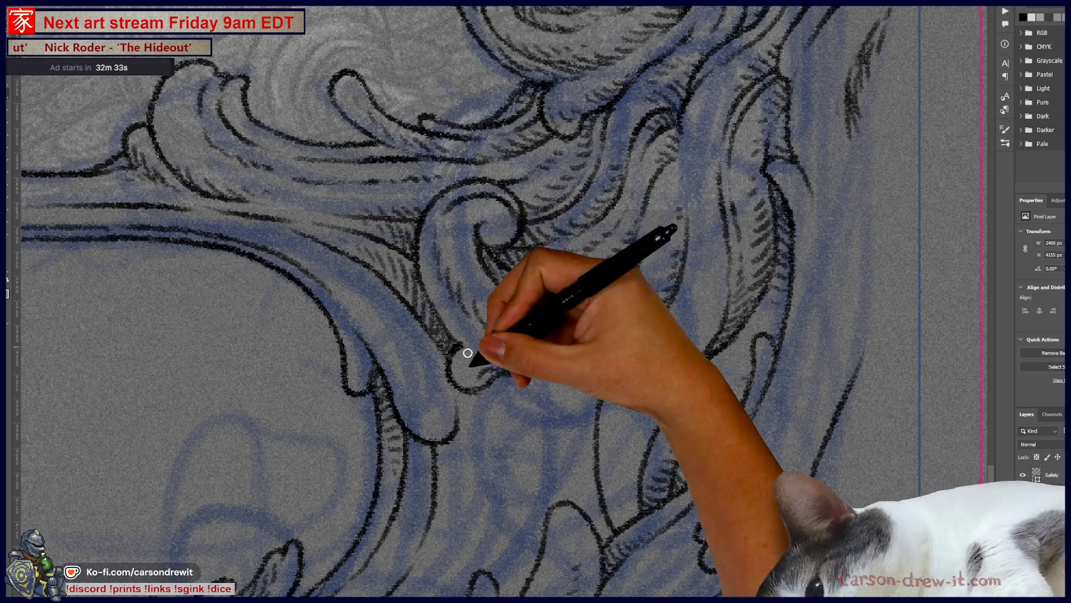
Step: Hatch along the ornament's right contour and the upper-right foliage in black
mouse_move(608, 517)
mouse_down()
mouse_move(616, 491)
mouse_move(646, 467)
mouse_move(642, 444)
mouse_up()
mouse_move(692, 346)
mouse_down()
mouse_move(662, 383)
mouse_move(703, 333)
mouse_up()
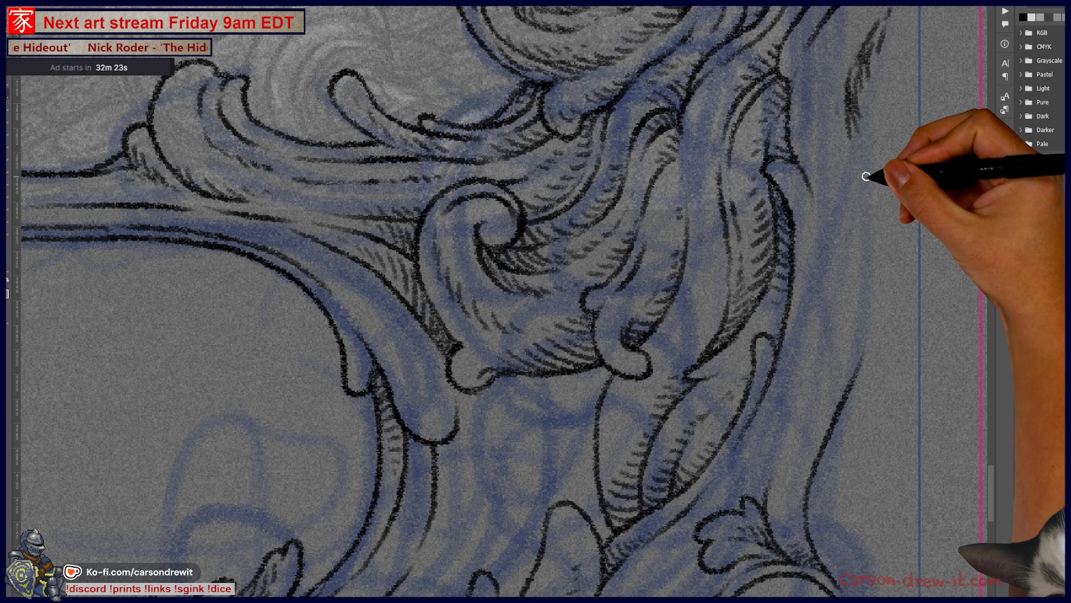
scroll(586, 354, up, 2)
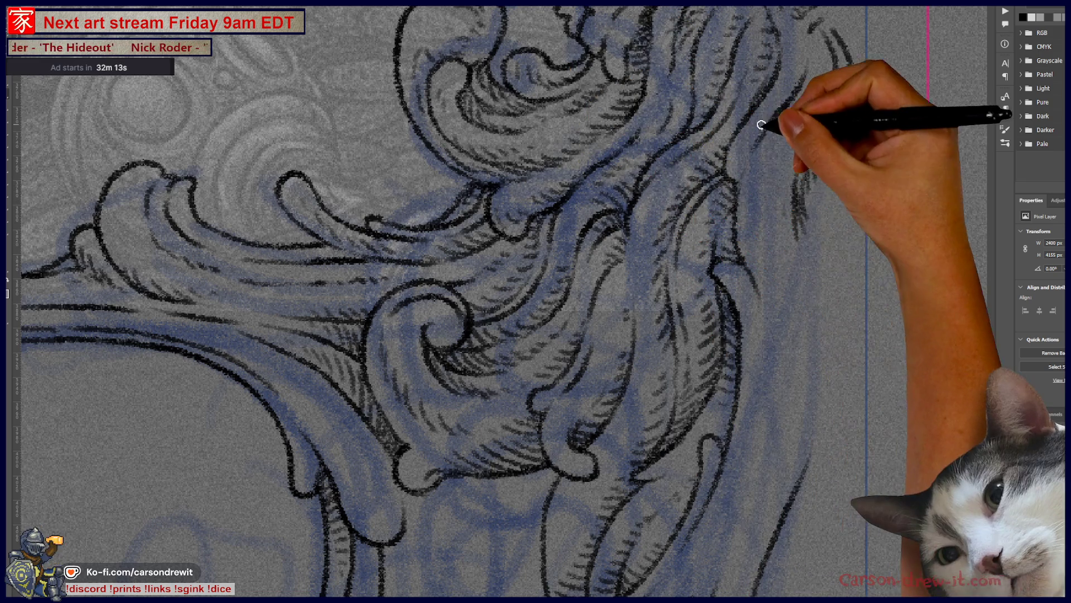
drag(765, 119, 729, 136)
drag(753, 243, 808, 328)
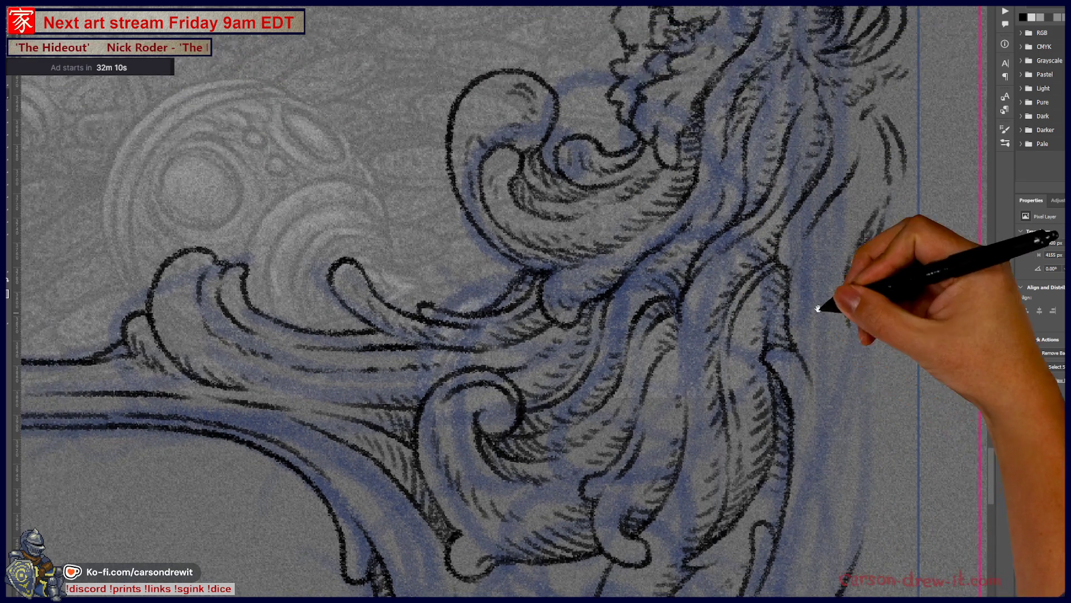
drag(848, 180, 841, 201)
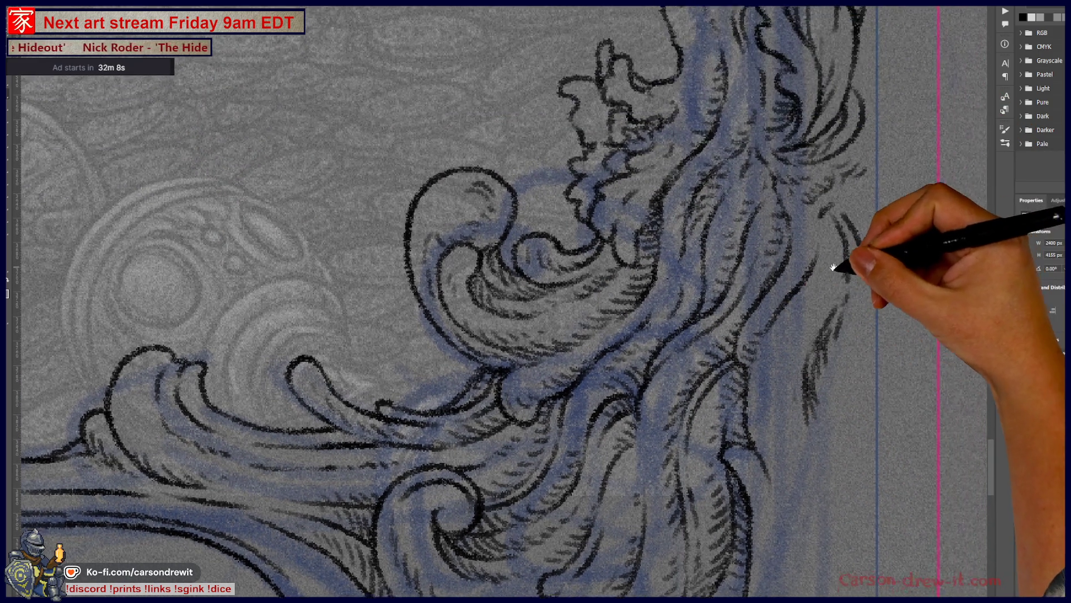
scroll(841, 202, down, 5)
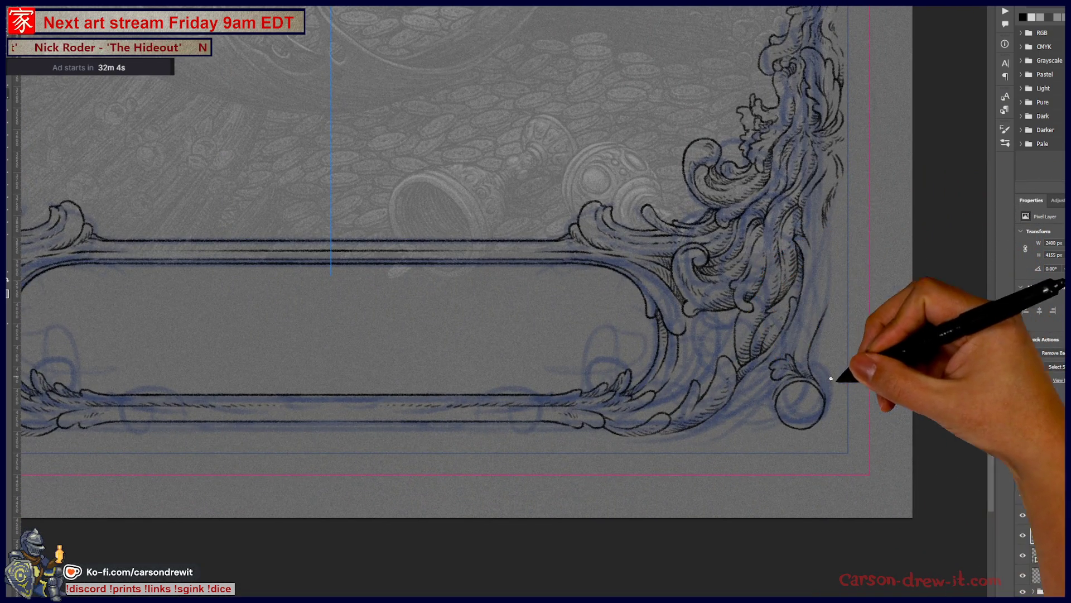
scroll(904, 385, up, 3)
scroll(900, 398, up, 3)
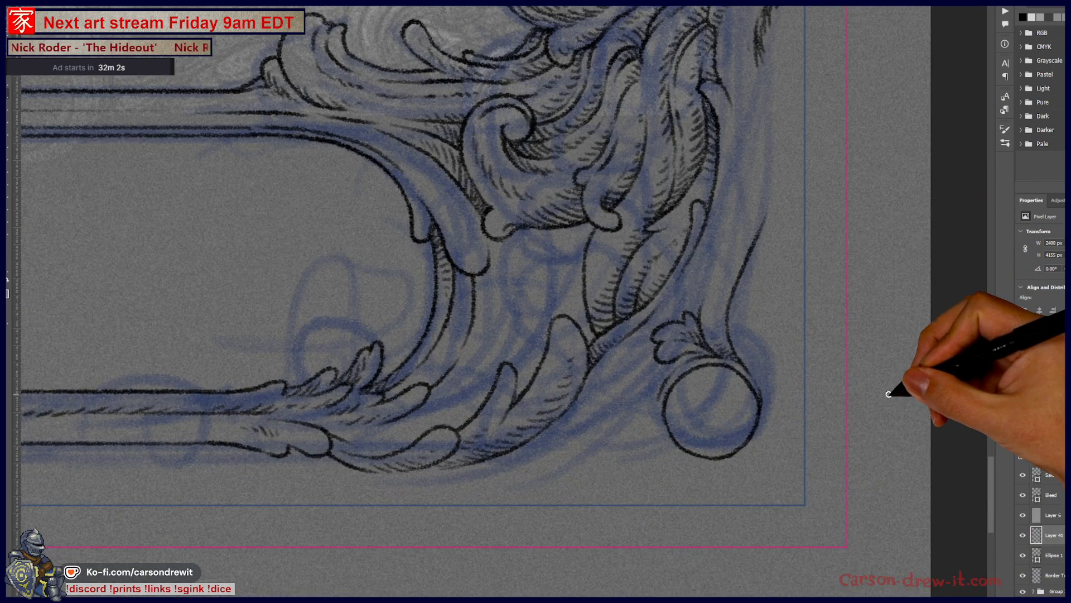
Step: Ink a curling leaf stroke beside the lower-right corner ball, following its curl down the right side
drag(889, 394, 805, 519)
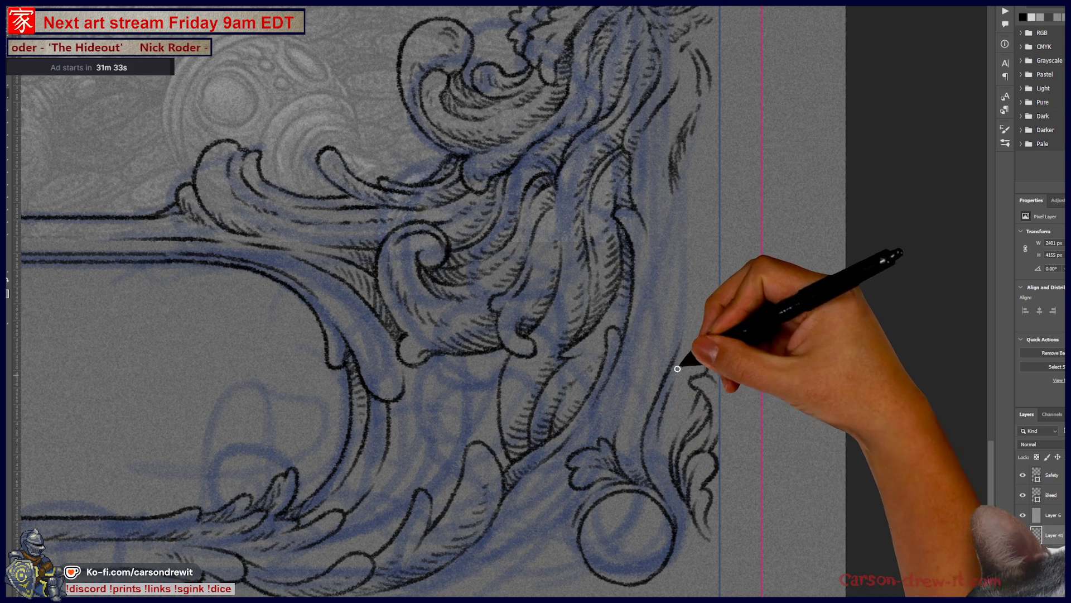
mouse_move(682, 336)
mouse_down()
mouse_move(670, 292)
mouse_move(702, 299)
mouse_move(710, 341)
mouse_up()
drag(687, 290, 710, 341)
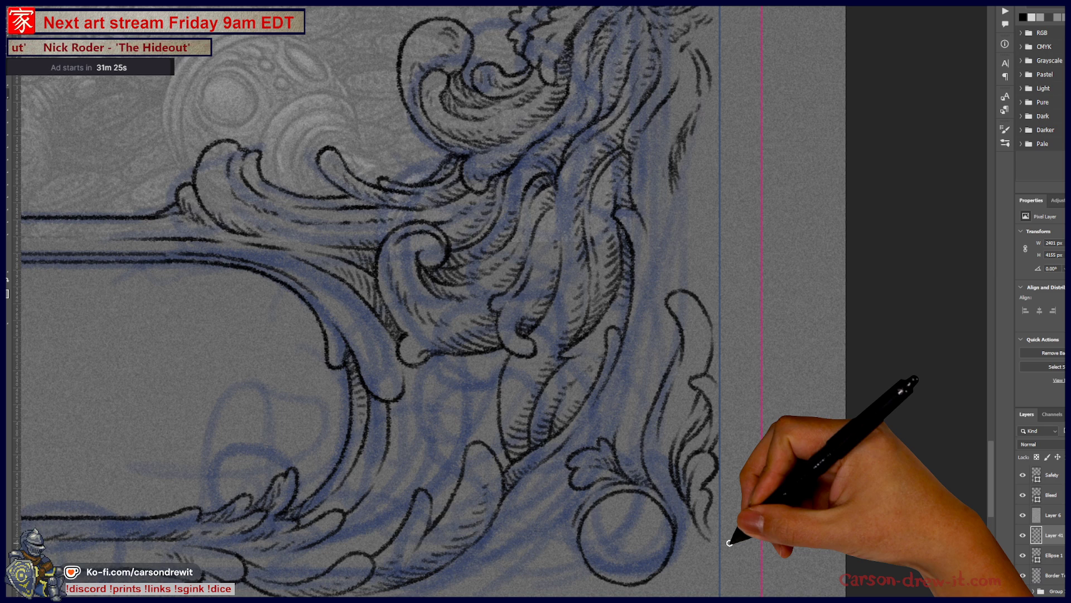
Step: Add small hatch marks along the frame's right edge, then view the whole card
drag(624, 333, 574, 455)
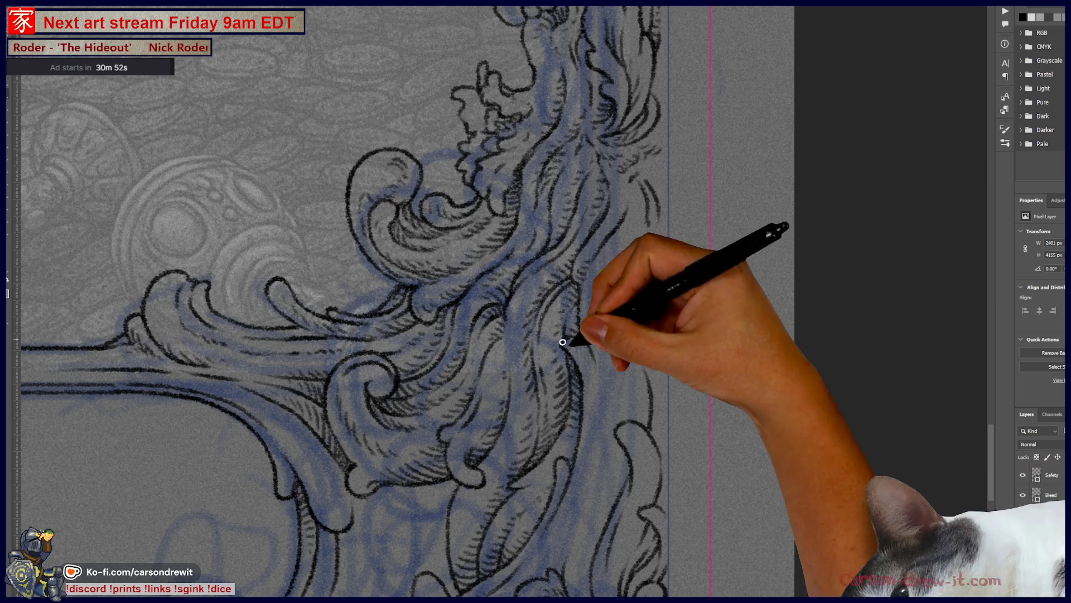
drag(659, 368, 654, 352)
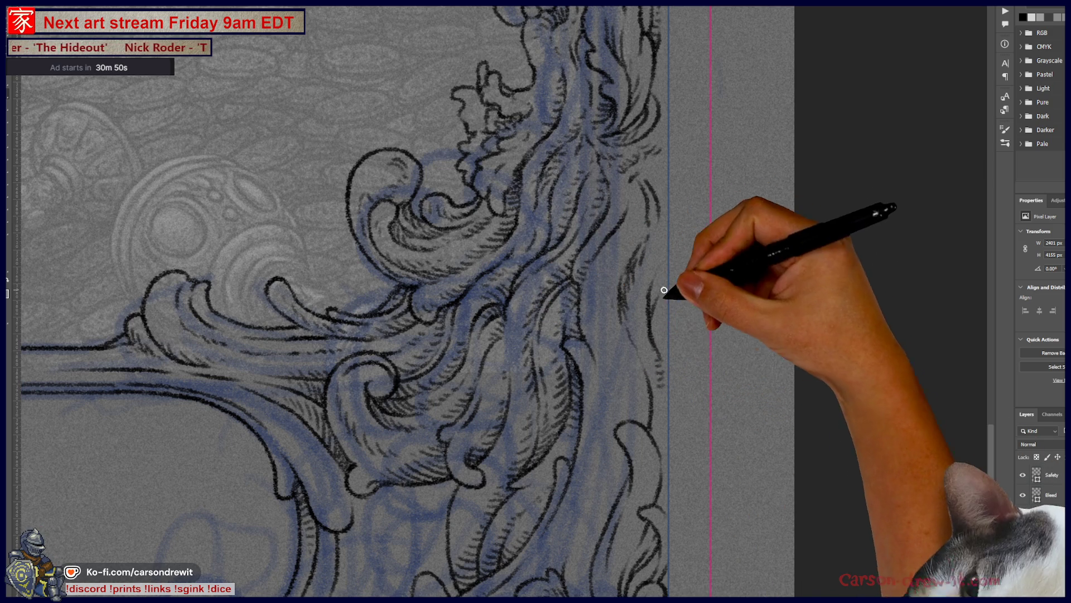
drag(670, 313, 665, 224)
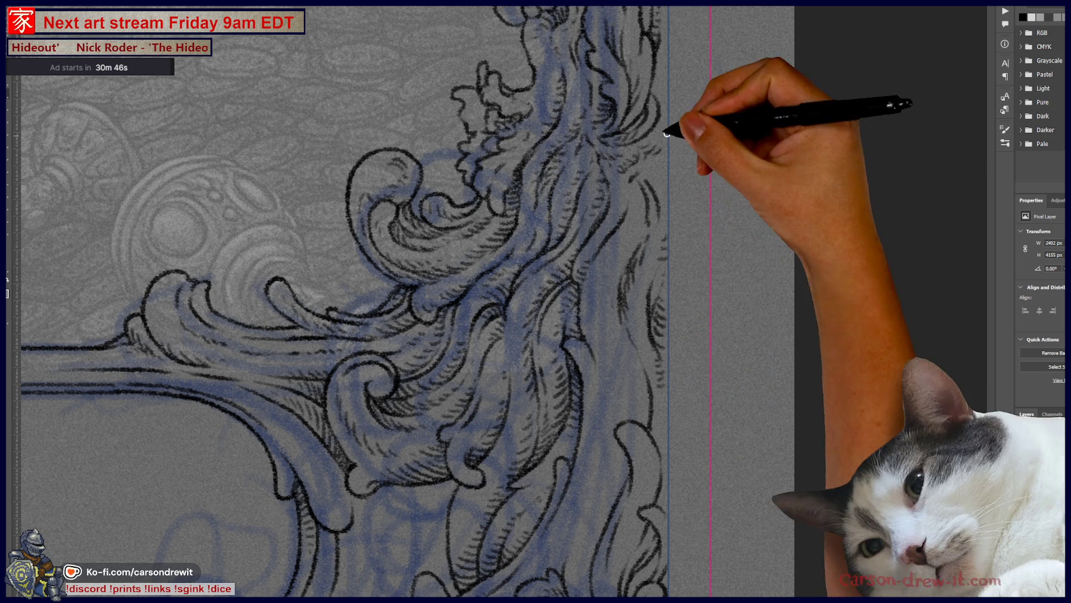
drag(546, 248, 629, 268)
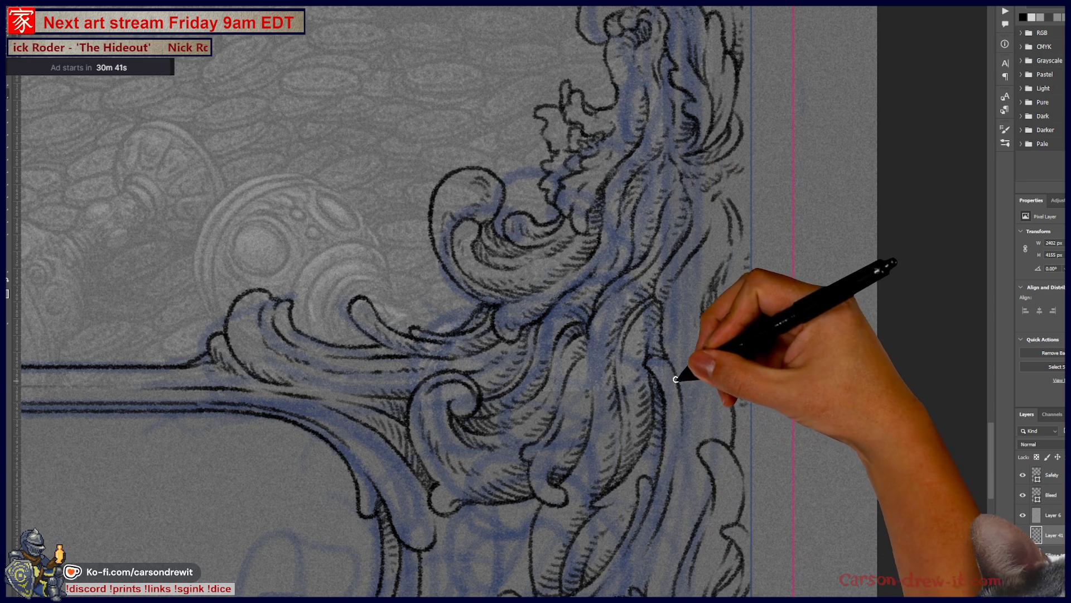
drag(702, 505, 748, 363)
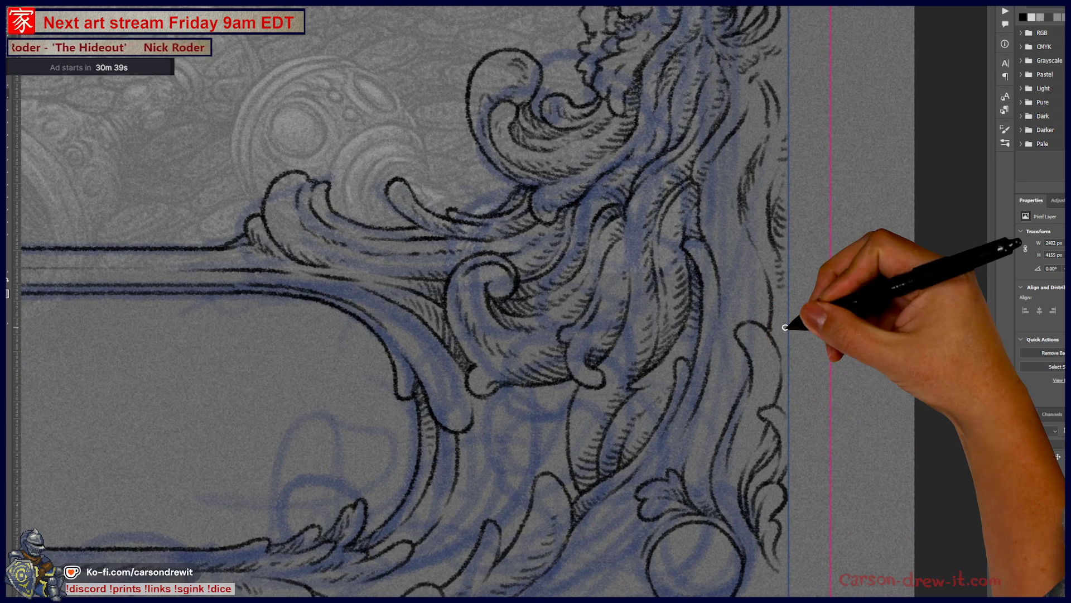
drag(786, 327, 550, 418)
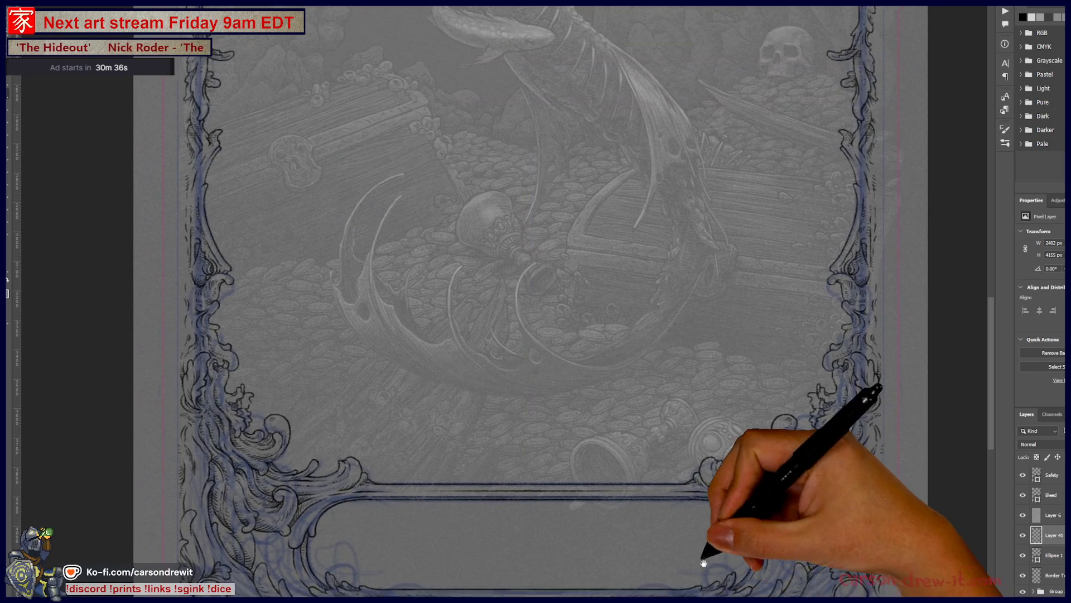
Step: Ink a line over the left ornament's sketch and extend it down along the scroll
mouse_move(711, 574)
mouse_down()
mouse_move(258, 439)
mouse_move(318, 369)
mouse_up()
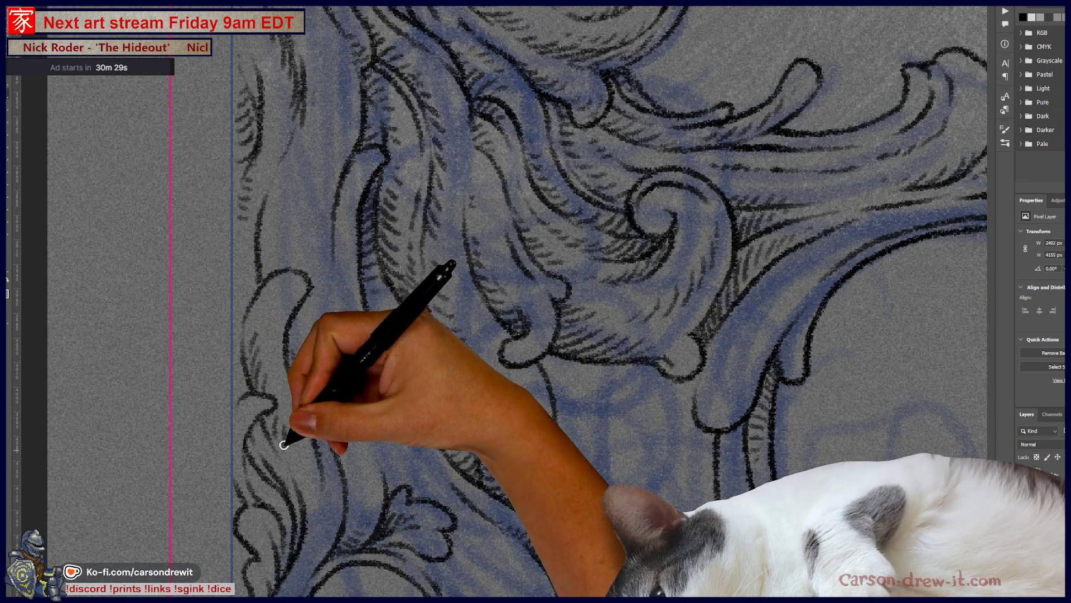
mouse_move(323, 318)
mouse_down()
mouse_move(363, 282)
mouse_move(316, 428)
mouse_up()
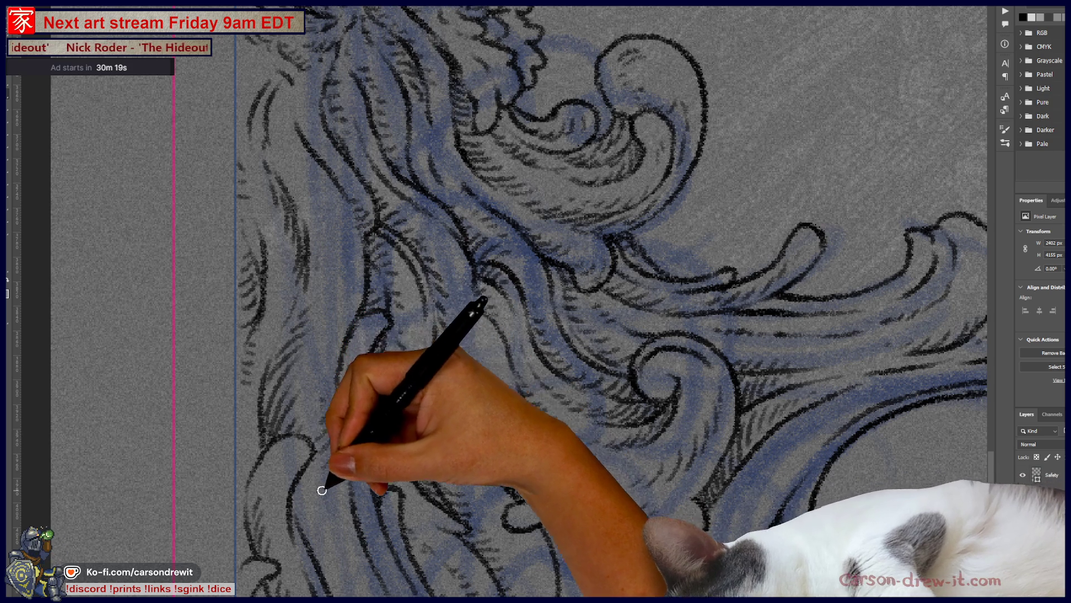
scroll(377, 457, down, 4)
scroll(406, 435, down, 1)
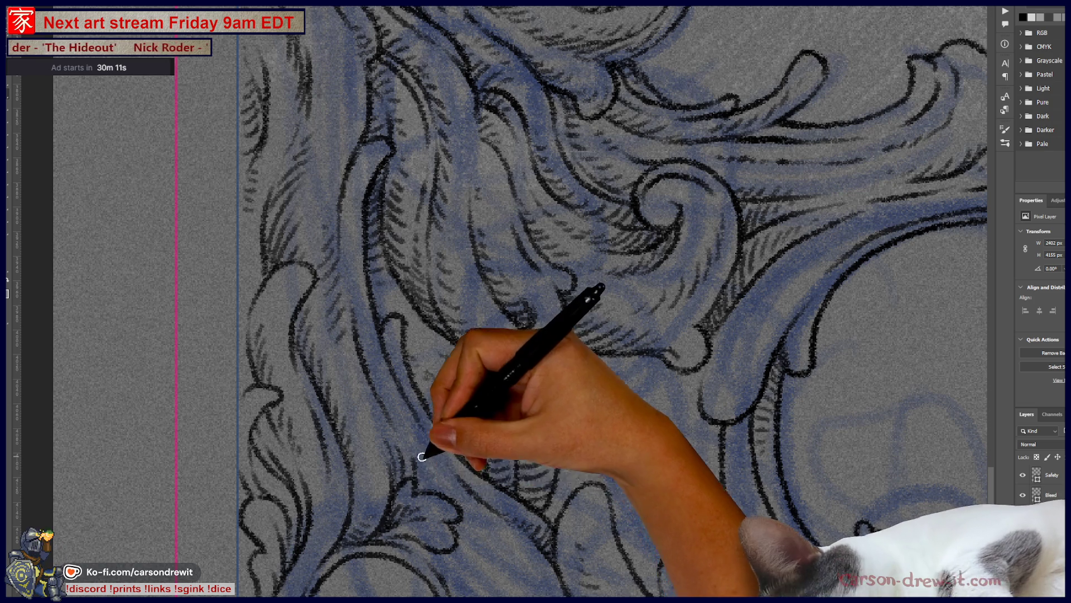
mouse_move(530, 554)
mouse_down()
mouse_move(509, 450)
mouse_move(480, 445)
mouse_up()
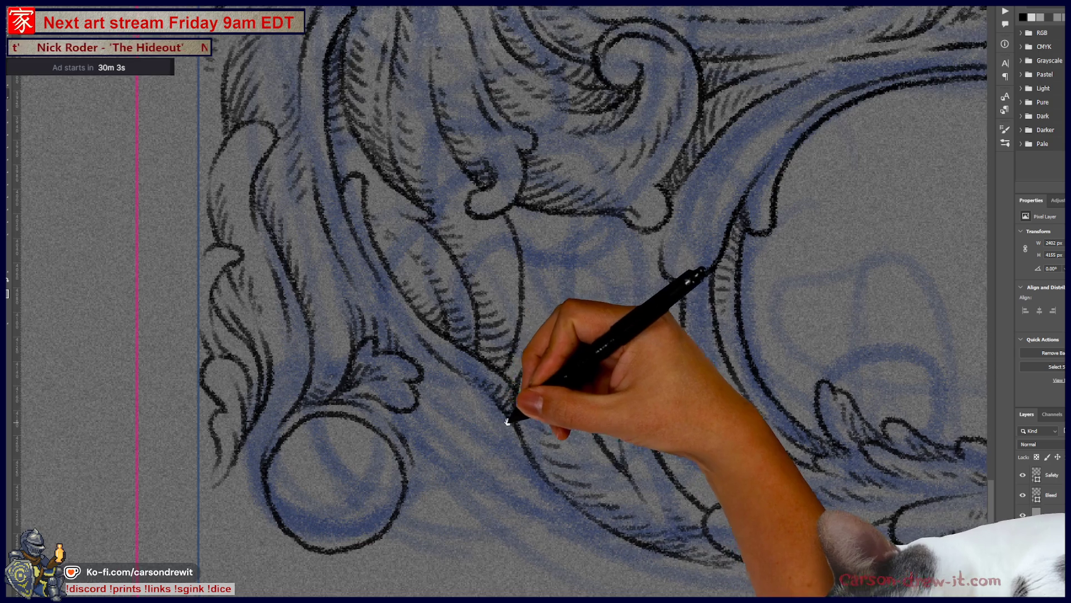
drag(514, 419, 408, 396)
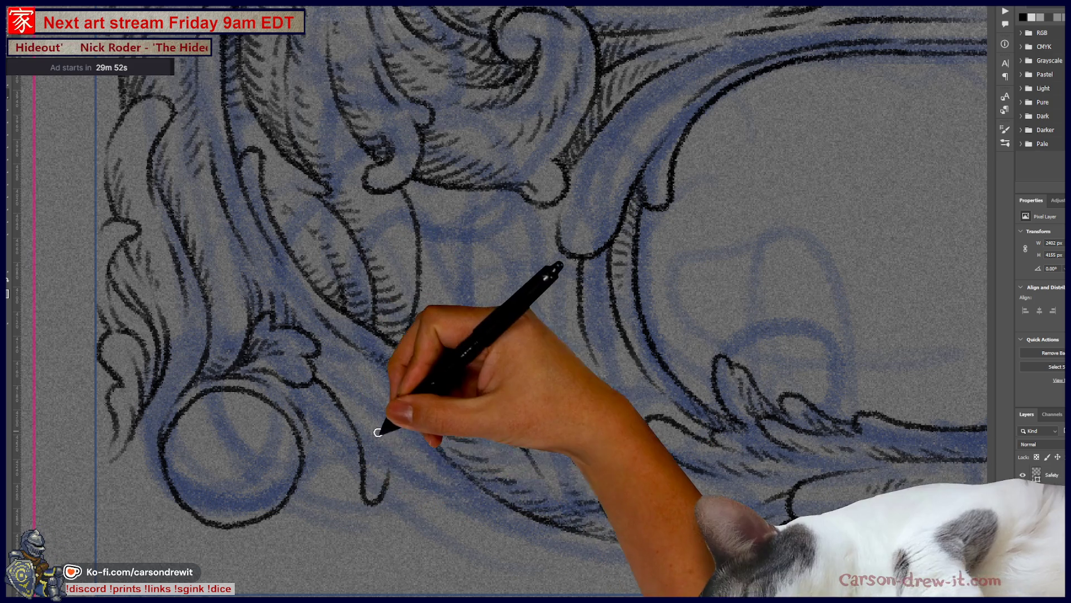
drag(358, 430, 391, 485)
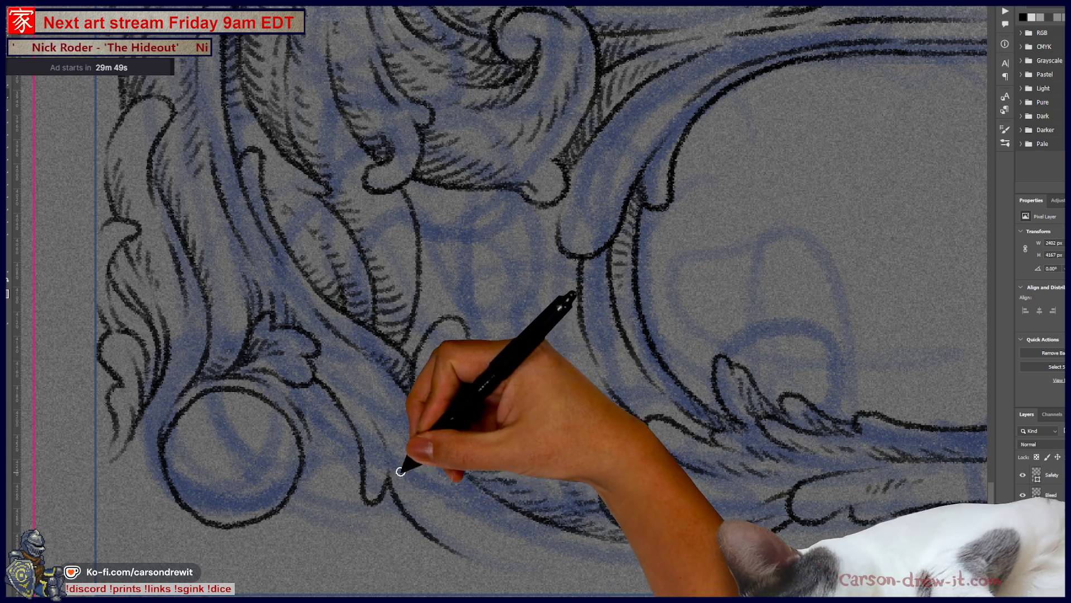
drag(401, 471, 502, 564)
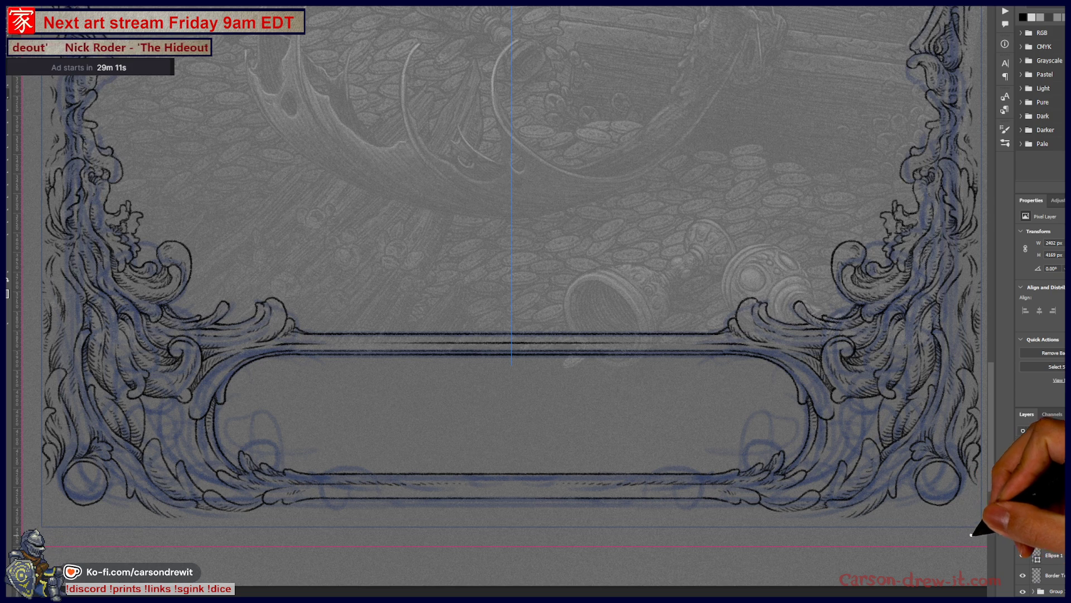
scroll(867, 457, up, 5)
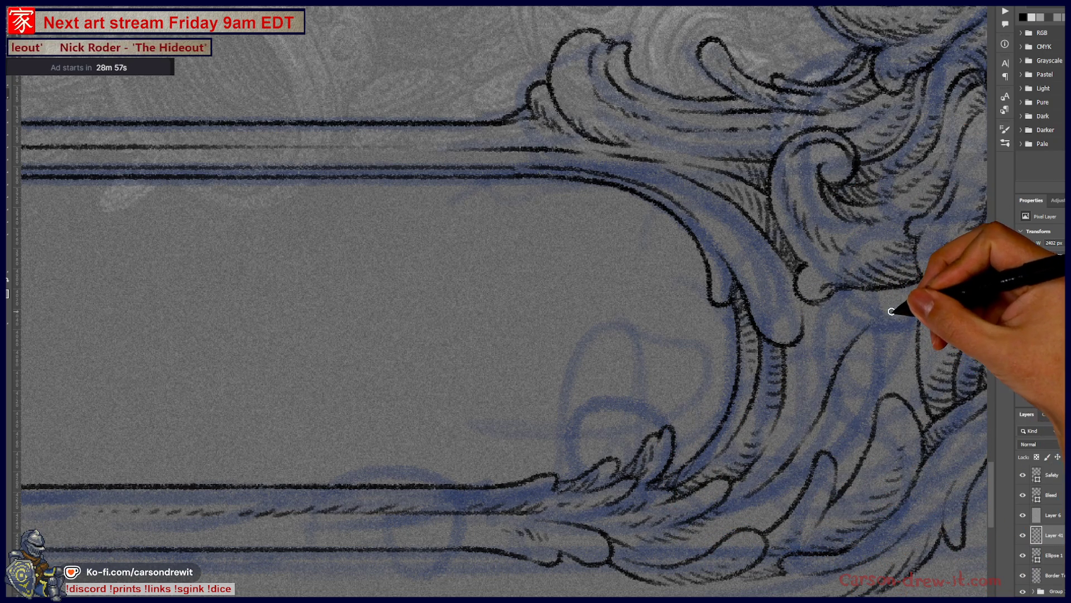
Step: Move the view along the right banner ornament while hatching its scrollwork
key(ctrl)
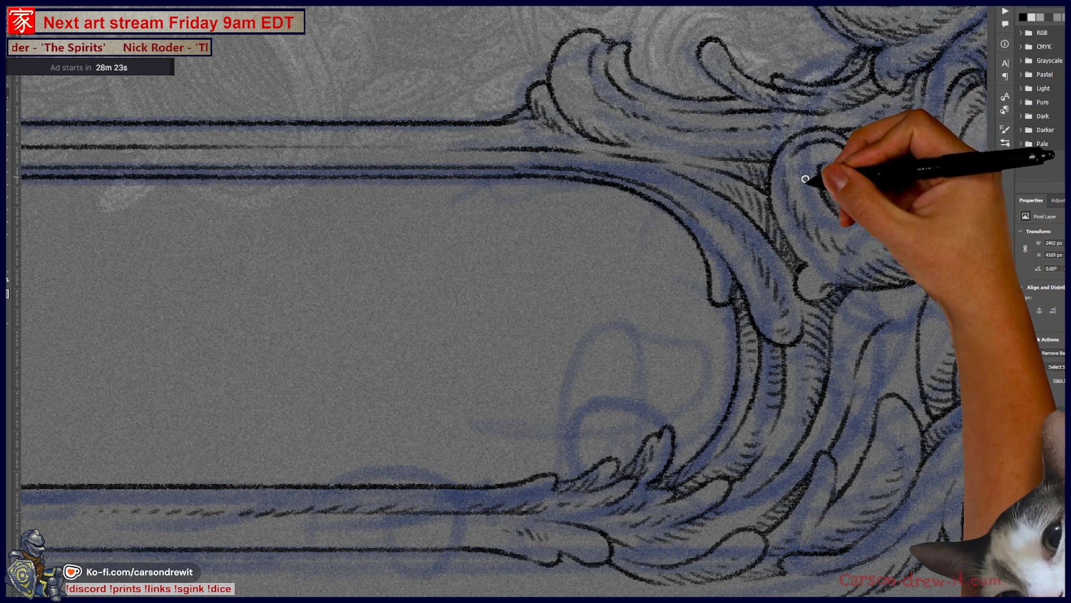
drag(837, 435, 754, 311)
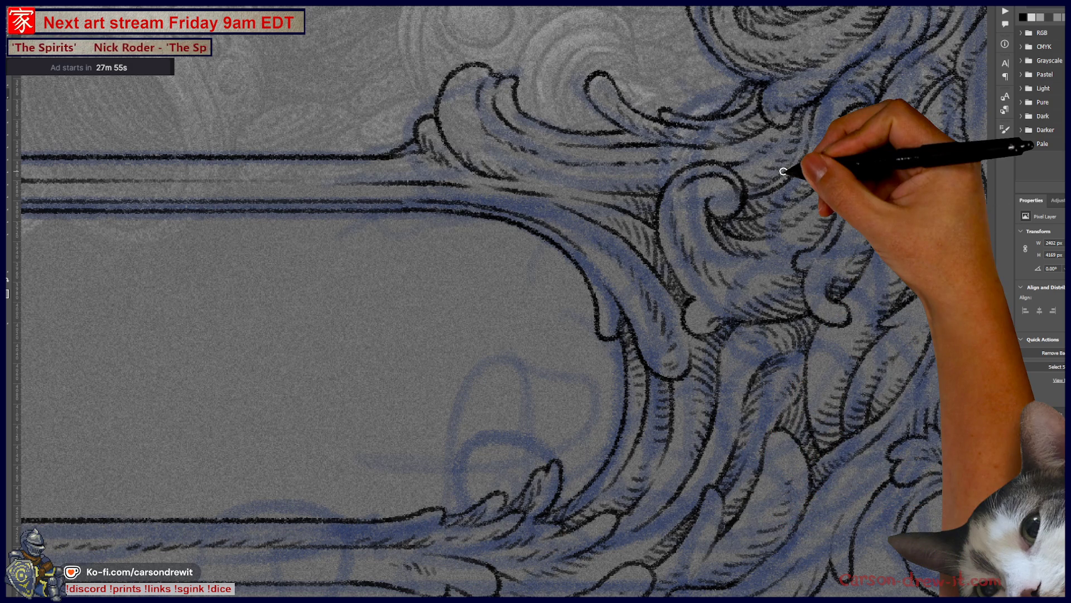
scroll(782, 171, down, 3)
scroll(634, 162, down, 3)
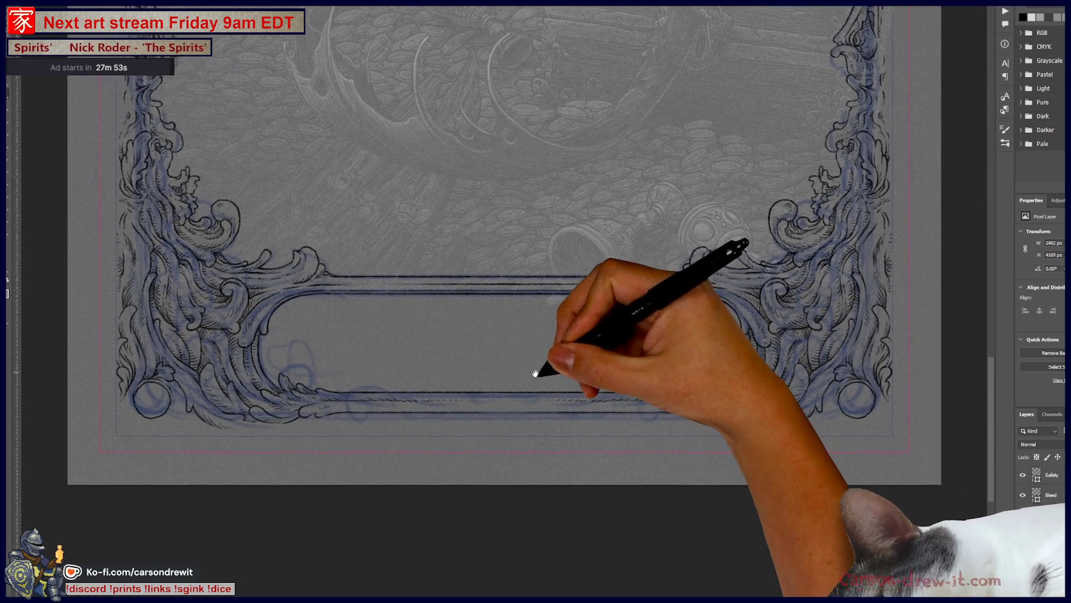
scroll(534, 369, up, 1)
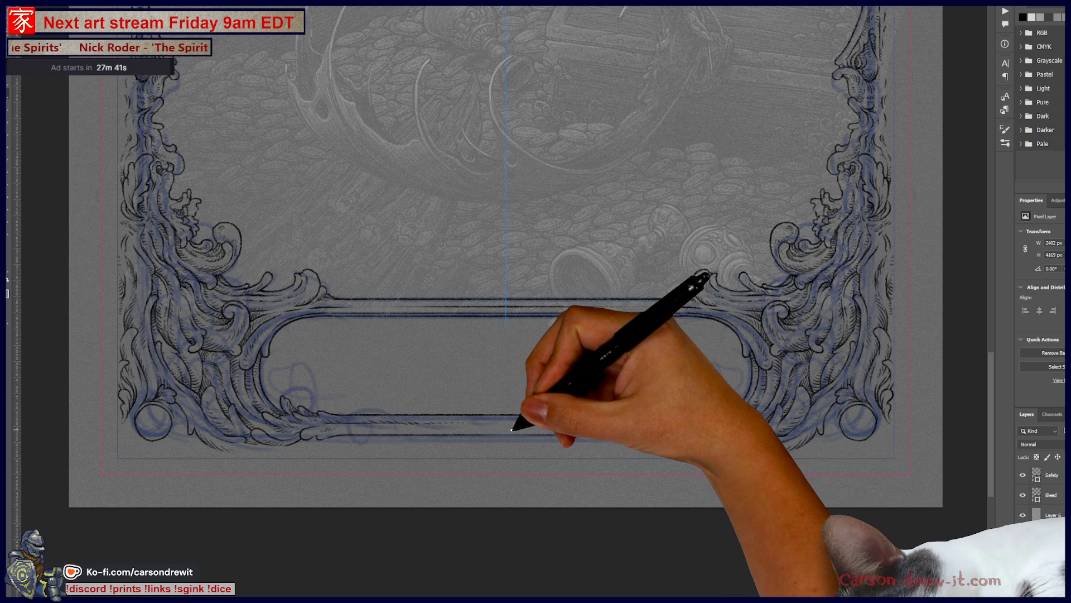
drag(668, 382, 676, 467)
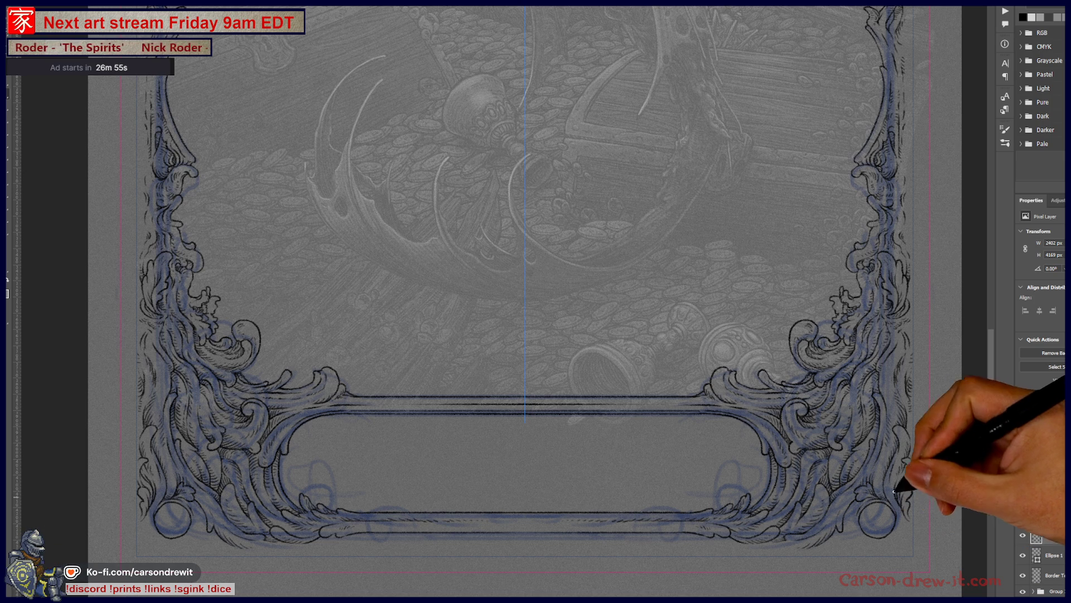
scroll(889, 557, up, 3)
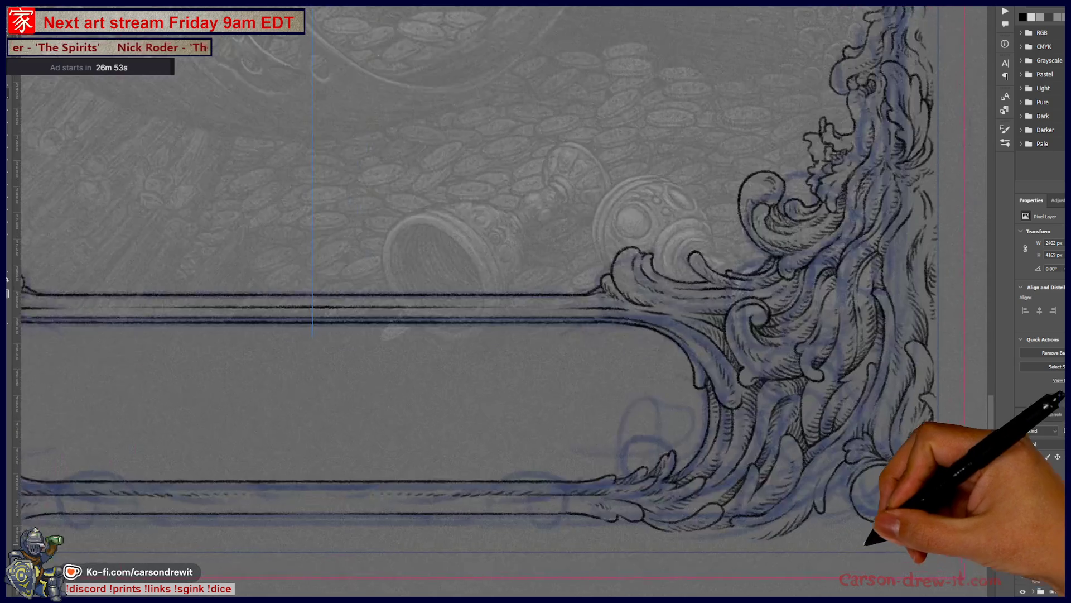
scroll(873, 538, up, 2)
scroll(856, 521, up, 2)
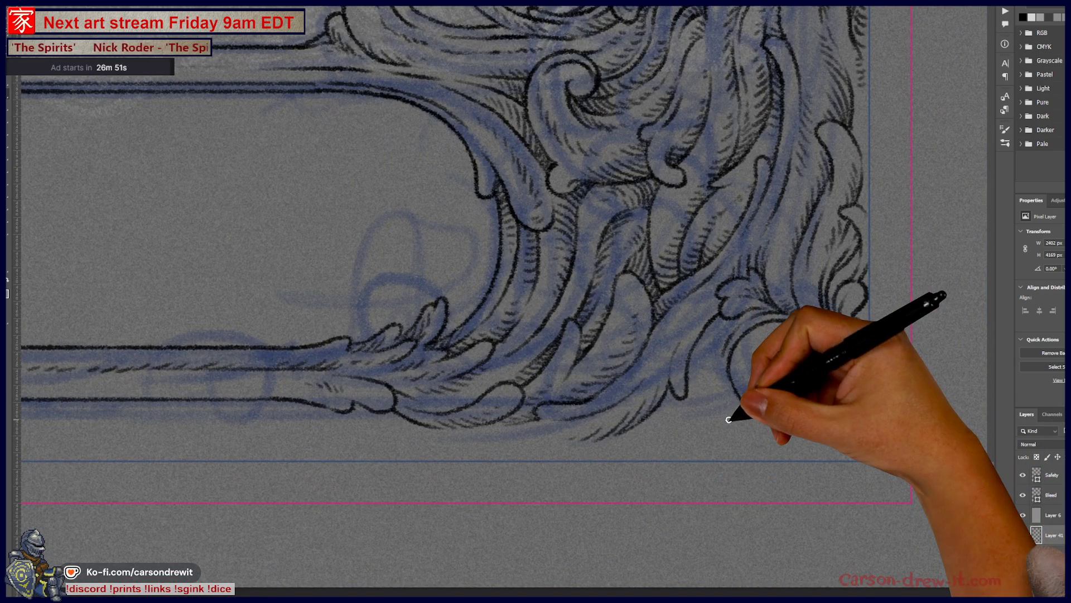
Step: Ink the corner outline, spiral curl, the round boss's lower arc and the strokes joining them to the bottom curl
drag(685, 392, 707, 431)
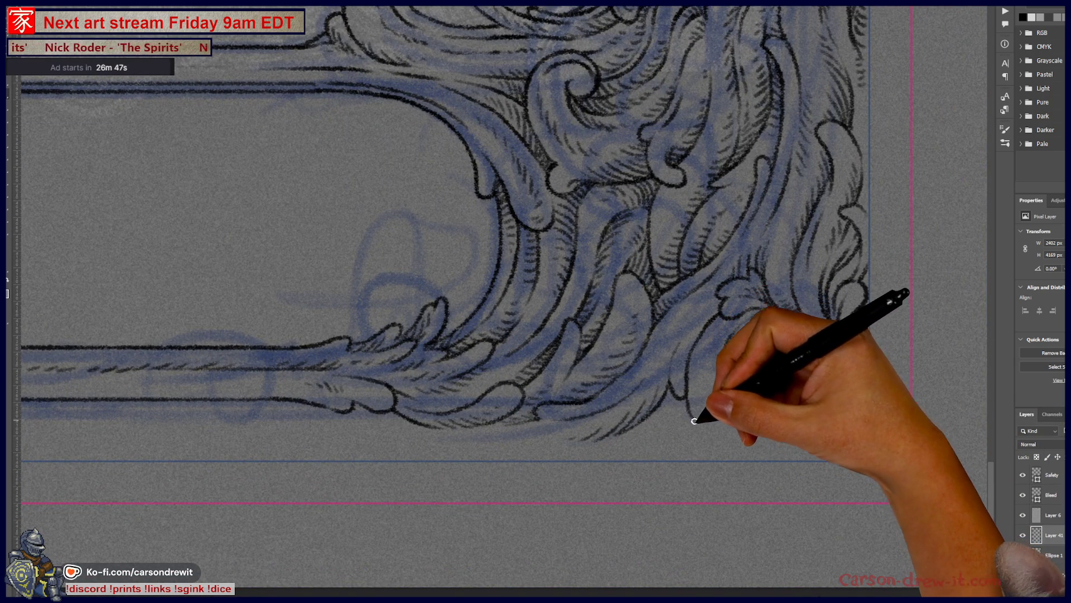
mouse_move(693, 414)
mouse_down()
mouse_move(789, 443)
mouse_move(842, 443)
mouse_up()
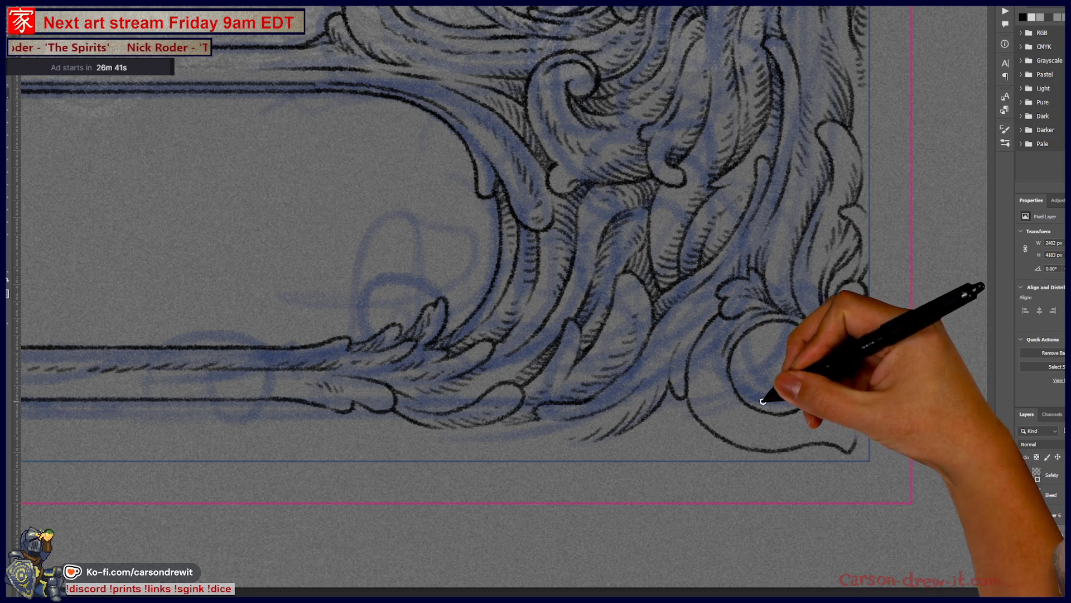
mouse_move(729, 358)
mouse_down()
mouse_move(793, 417)
mouse_move(860, 448)
mouse_up()
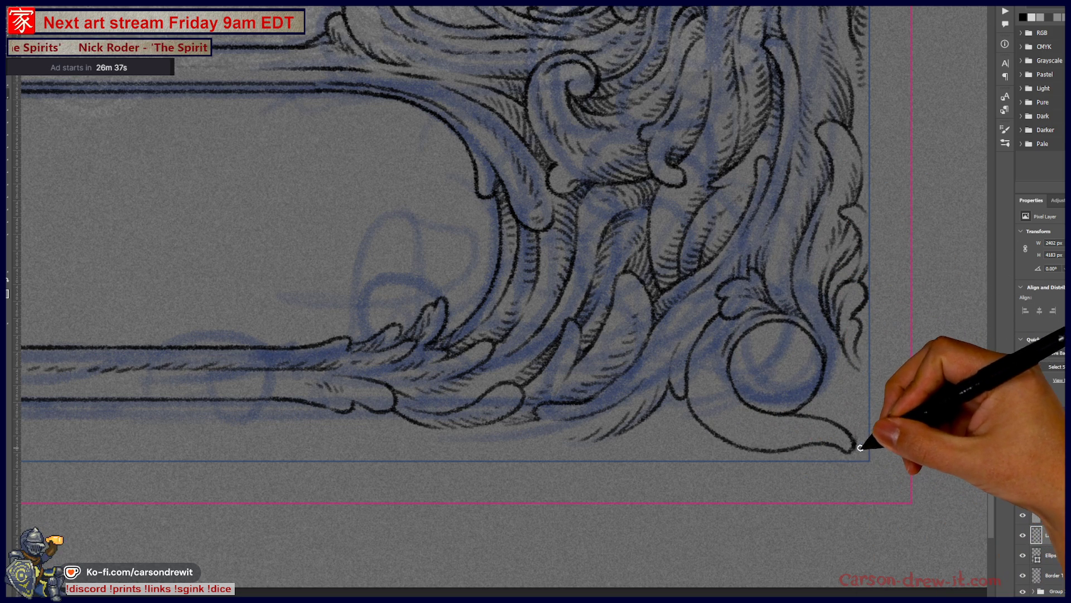
drag(860, 432, 847, 439)
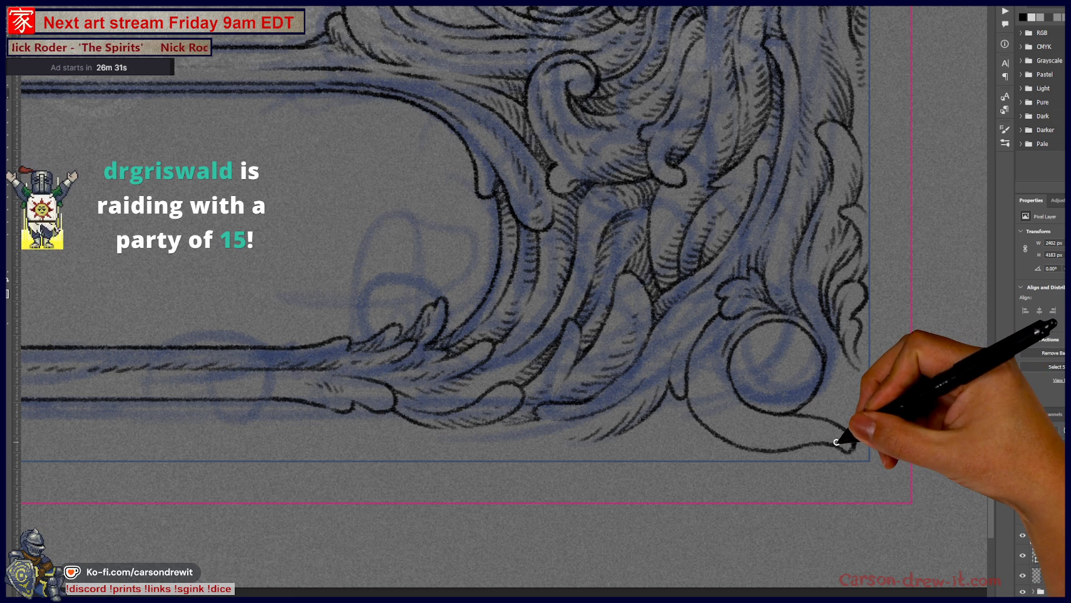
drag(856, 449, 846, 417)
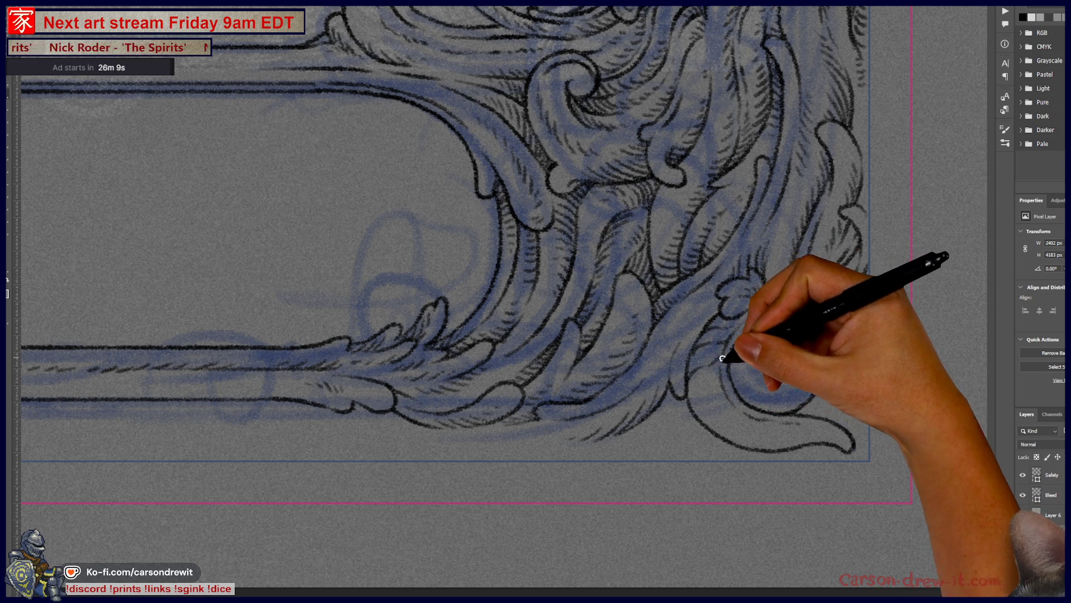
key(ctrl+minus)
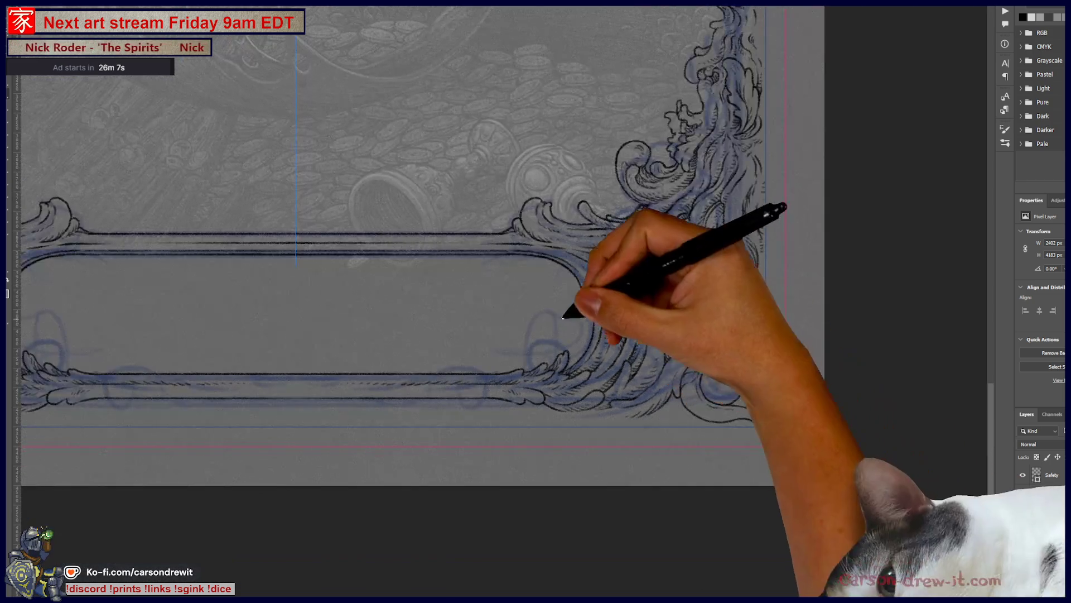
Step: Bring the whole frame and the mermaid figure with the top frame into view
drag(568, 318, 747, 423)
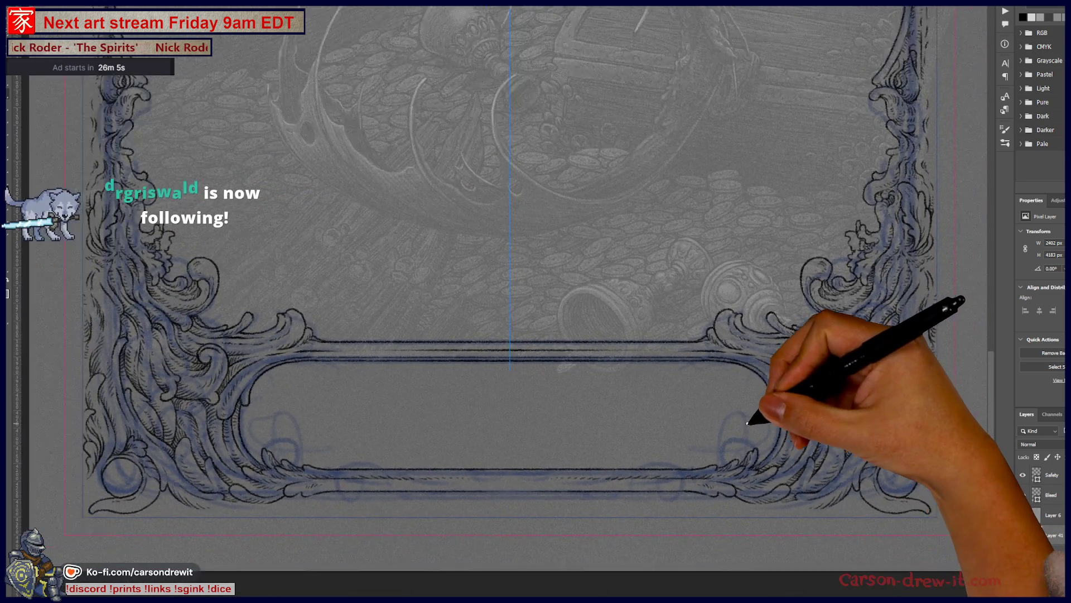
scroll(747, 423, up, 5)
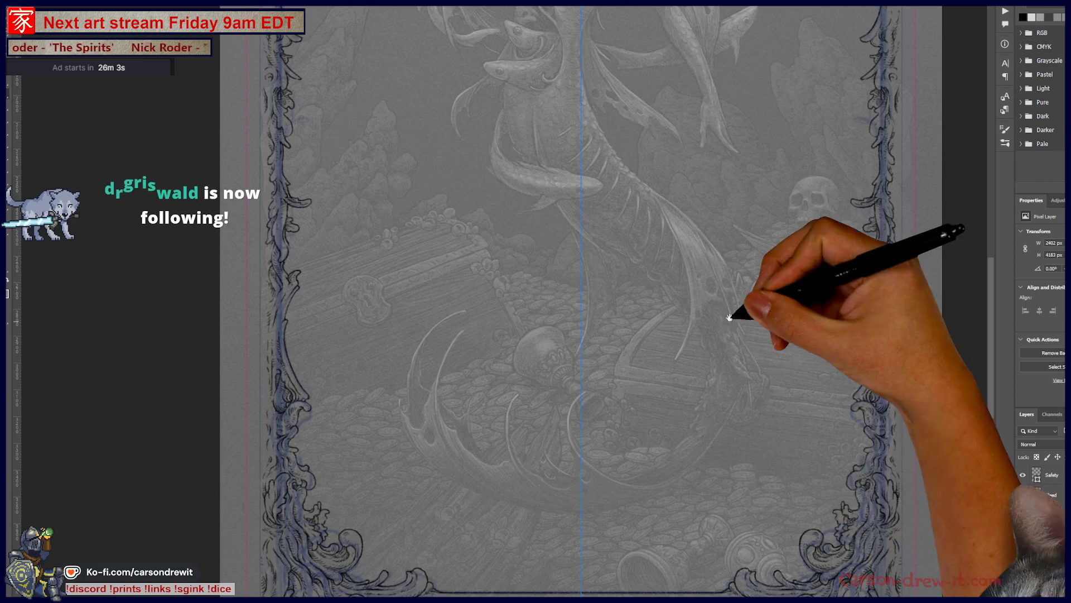
drag(730, 325, 742, 443)
drag(729, 239, 742, 443)
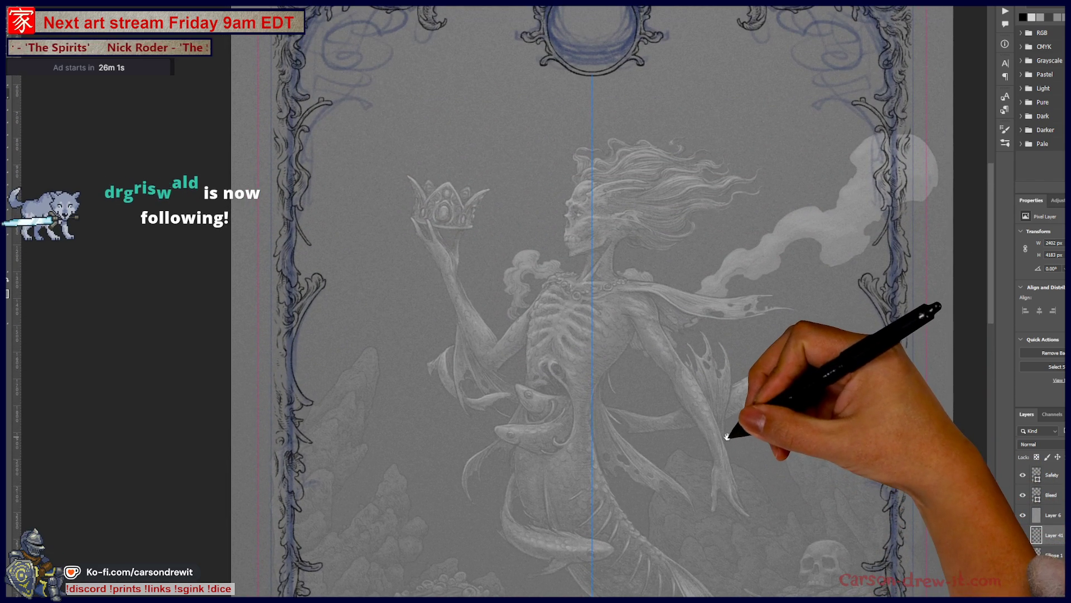
Step: Choose Hide Symmetry and hide the pale overlay so the dark illustration shows
click(444, 7)
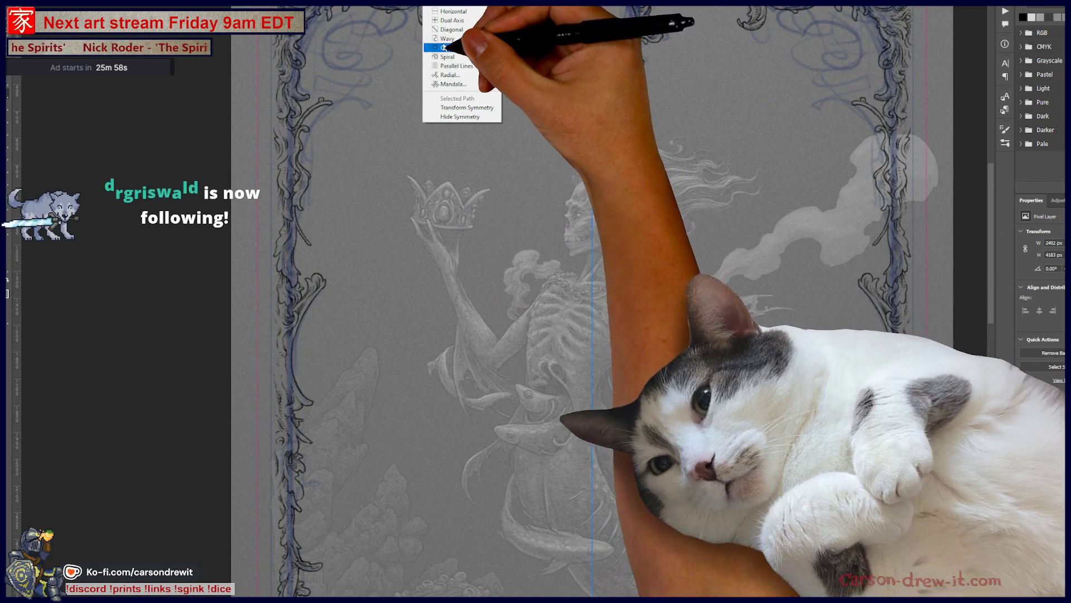
click(461, 117)
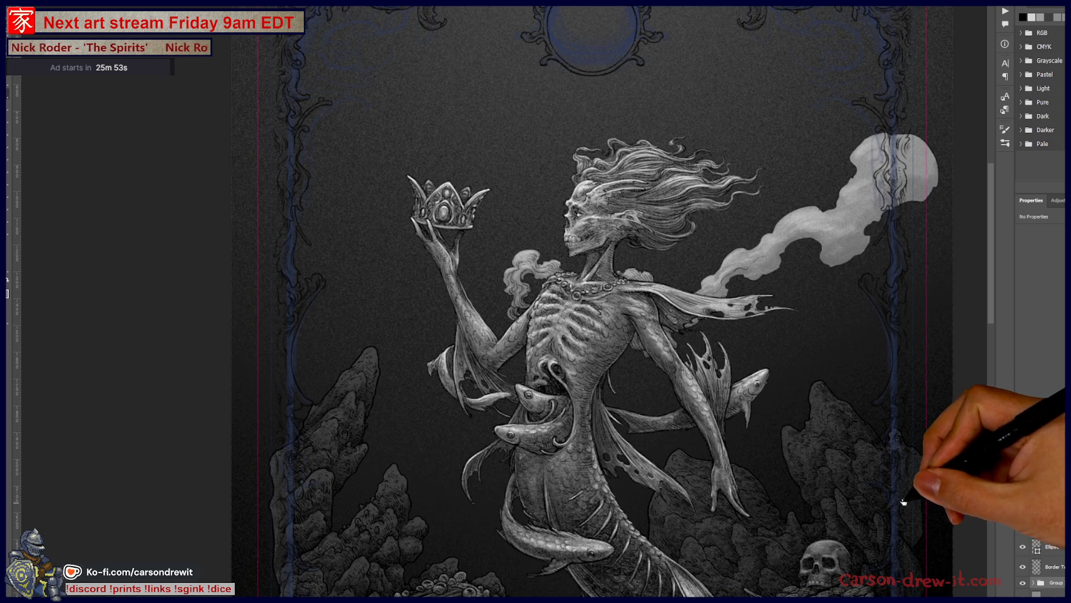
mouse_move(907, 489)
mouse_down()
mouse_move(856, 389)
mouse_move(779, 325)
mouse_move(730, 308)
mouse_move(742, 354)
mouse_up()
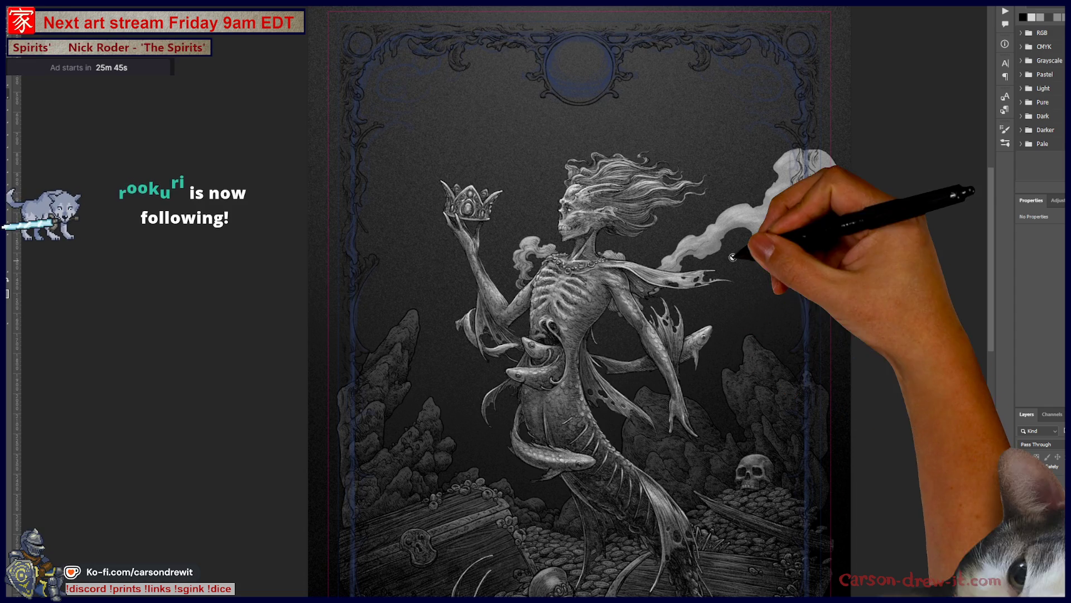
Step: Look over the mermaid artwork up close, then hide the illustration so only the frame shows
drag(744, 438, 727, 211)
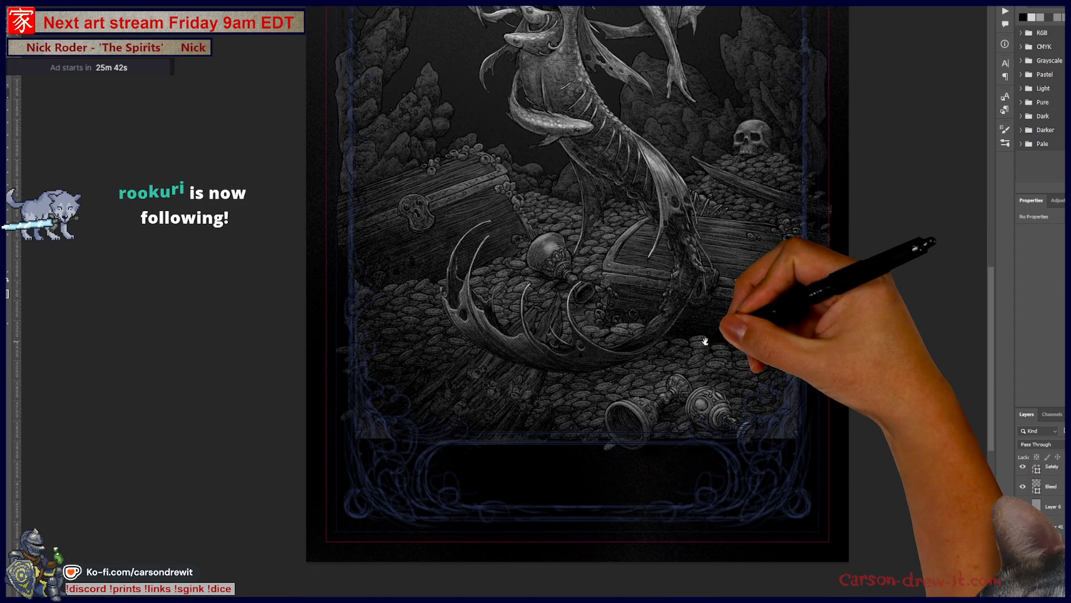
mouse_move(692, 456)
mouse_down()
mouse_move(709, 394)
mouse_move(694, 458)
mouse_up()
drag(711, 389, 704, 429)
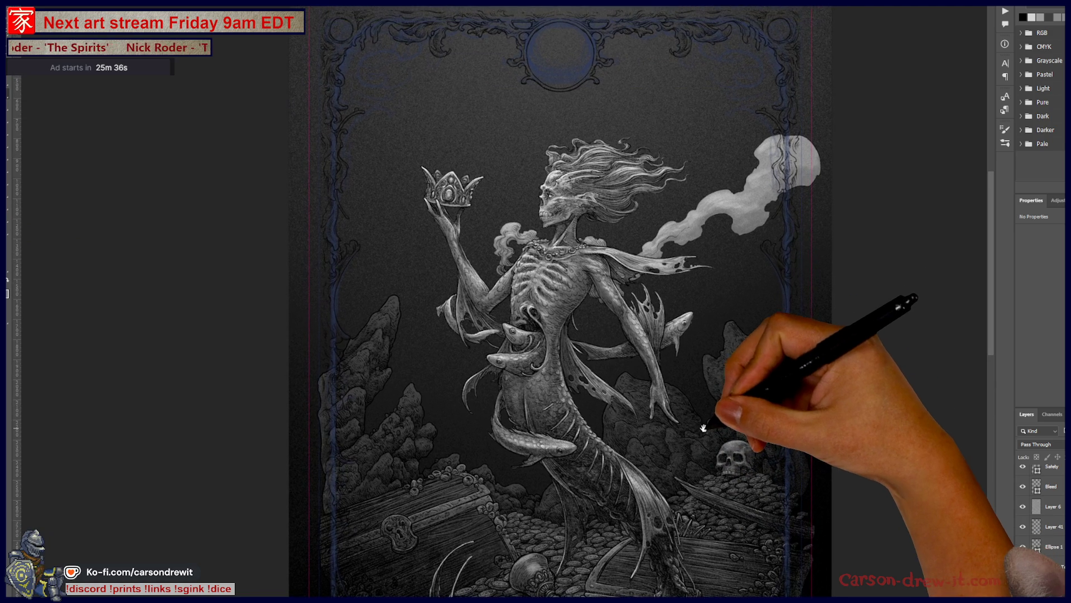
scroll(649, 350, up, 2)
drag(645, 351, 660, 380)
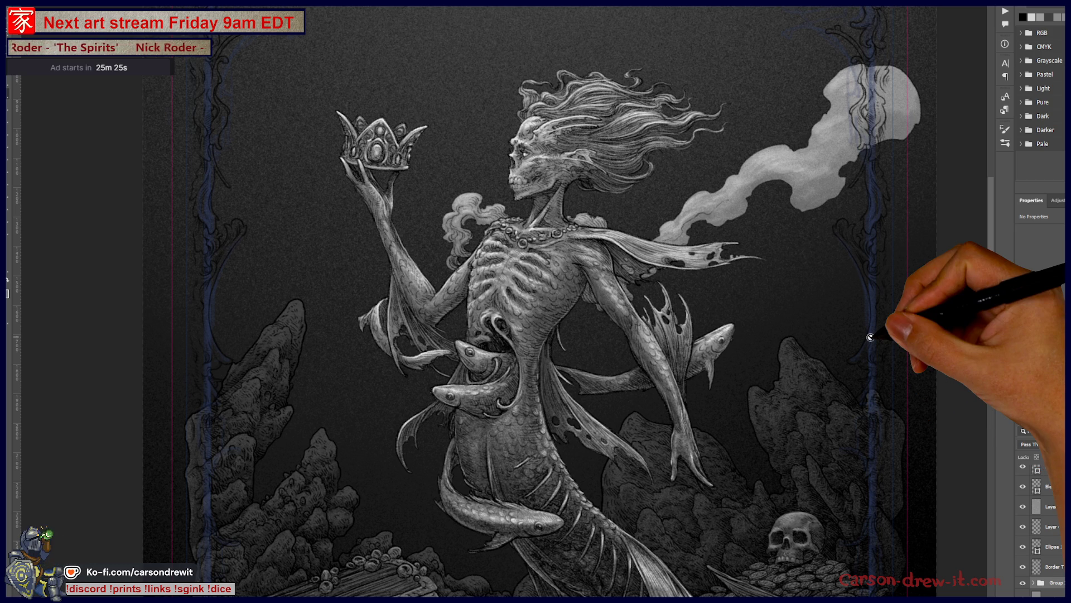
scroll(871, 336, down, 2)
scroll(705, 306, down, 5)
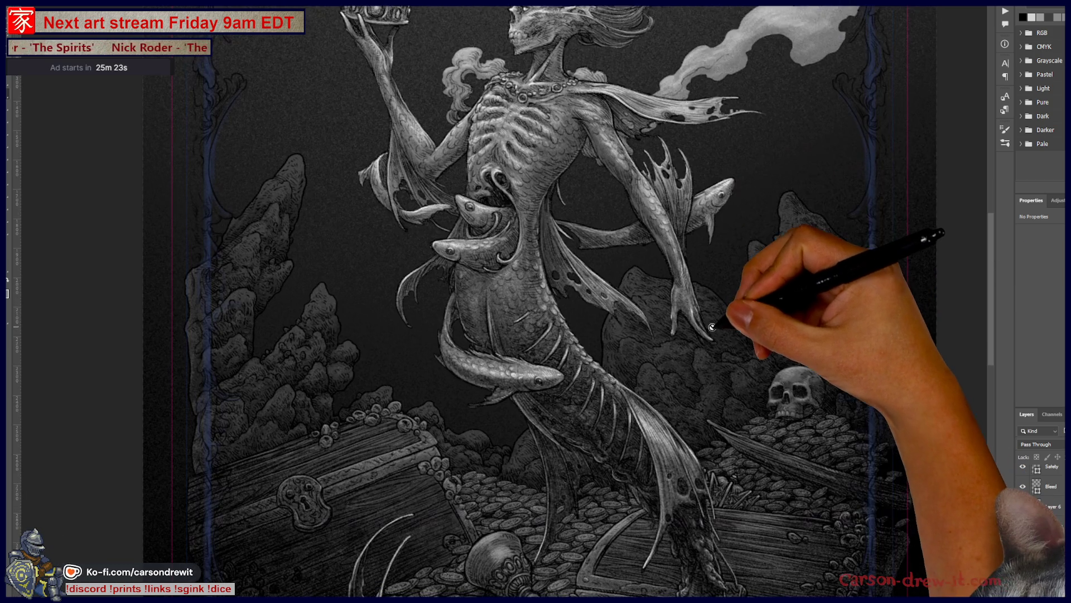
scroll(694, 336, down, 3)
scroll(718, 324, down, 2)
scroll(691, 350, down, 2)
scroll(685, 356, down, 3)
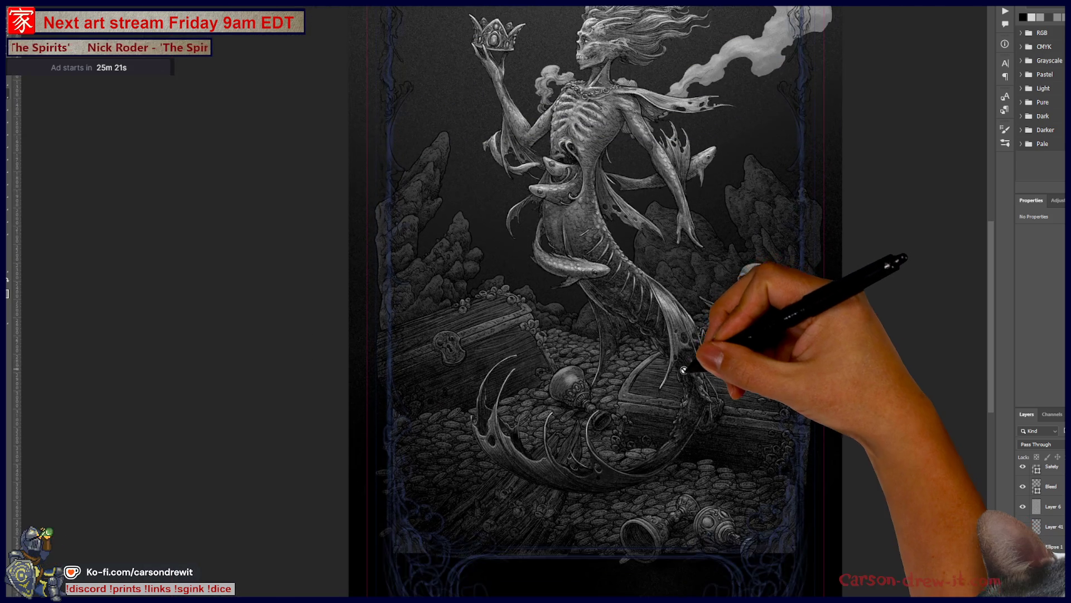
scroll(637, 365, down, 2)
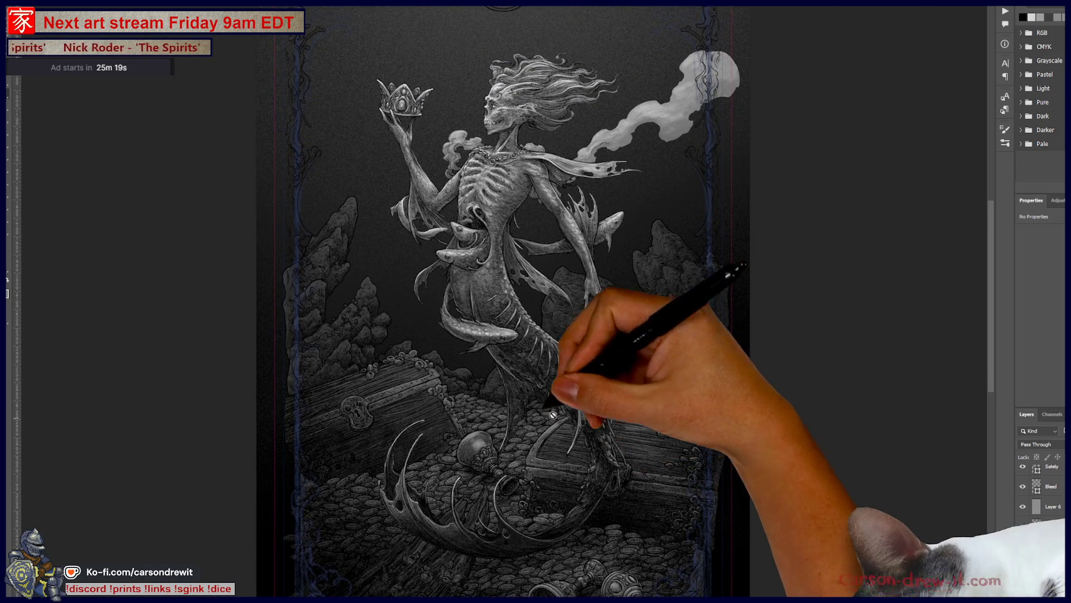
scroll(587, 368, up, 2)
scroll(553, 291, up, 1)
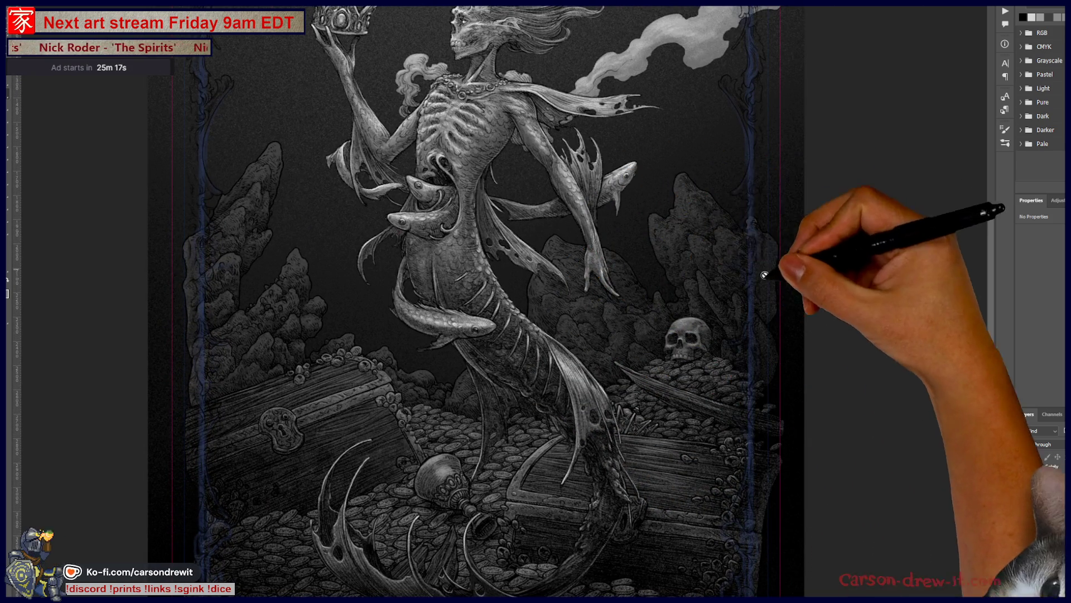
mouse_move(610, 344)
mouse_down()
mouse_move(611, 469)
mouse_move(633, 287)
mouse_up()
scroll(685, 419, down, 1)
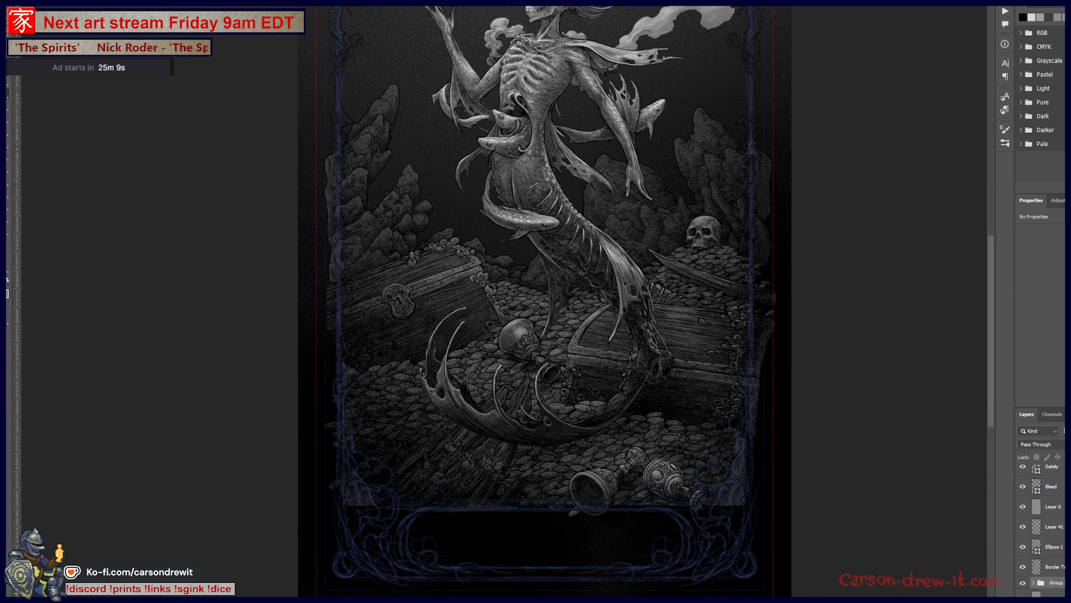
key(ctrl+comma)
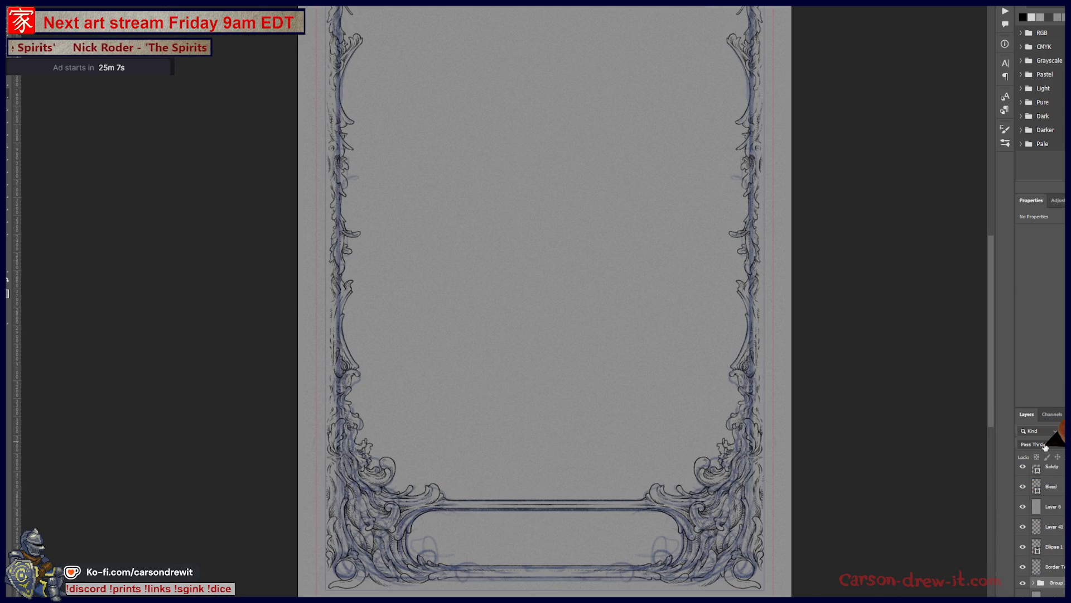
Step: Show the mermaid illustration again and select the ink pixel layer for the lower-right corner
key(ctrl+comma)
drag(634, 310, 646, 438)
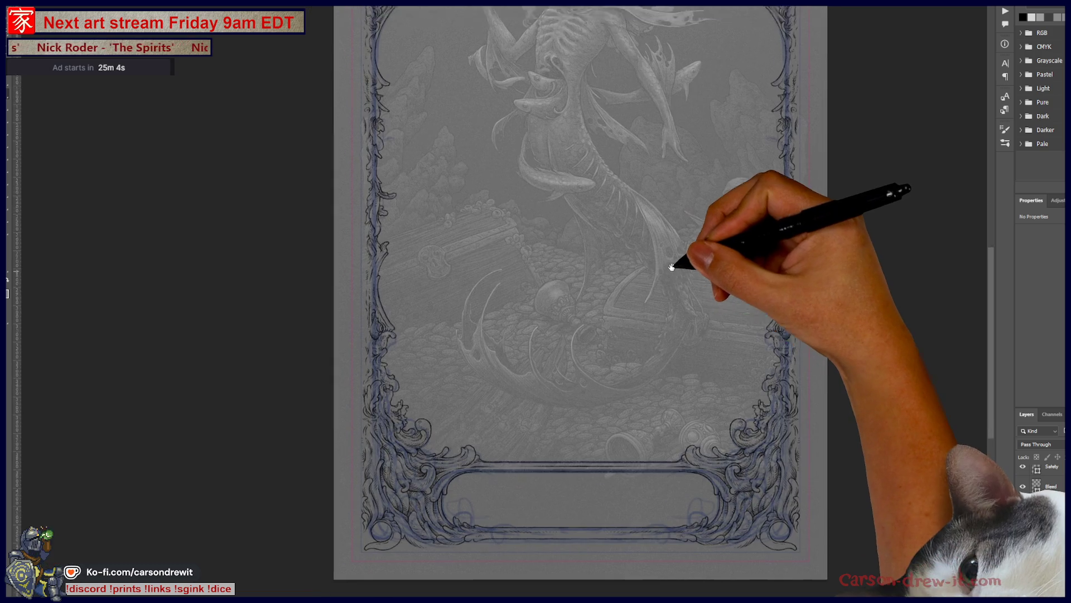
drag(671, 267, 682, 256)
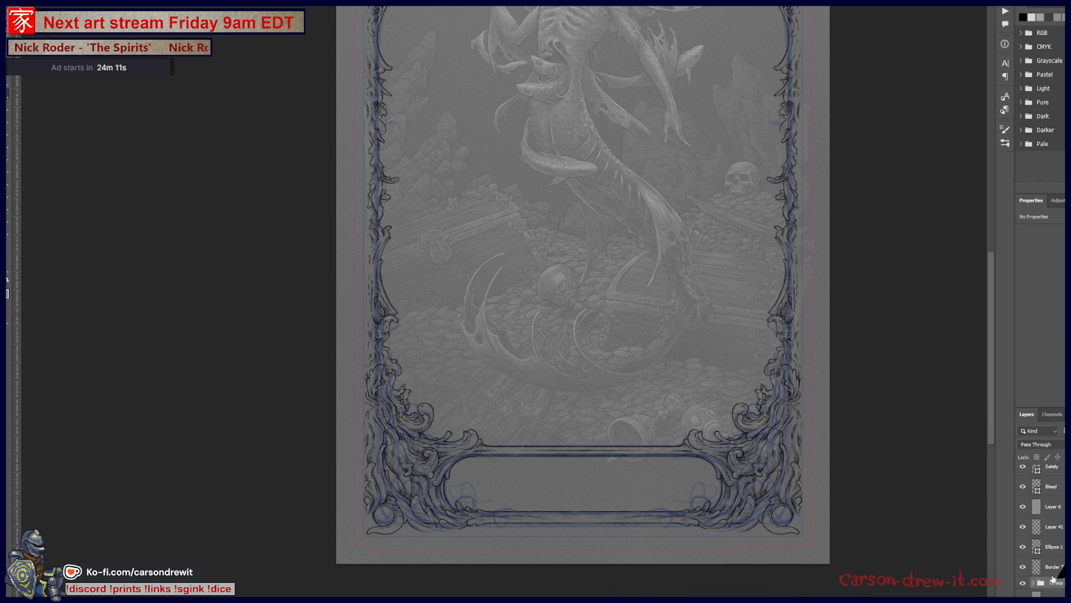
click(1062, 574)
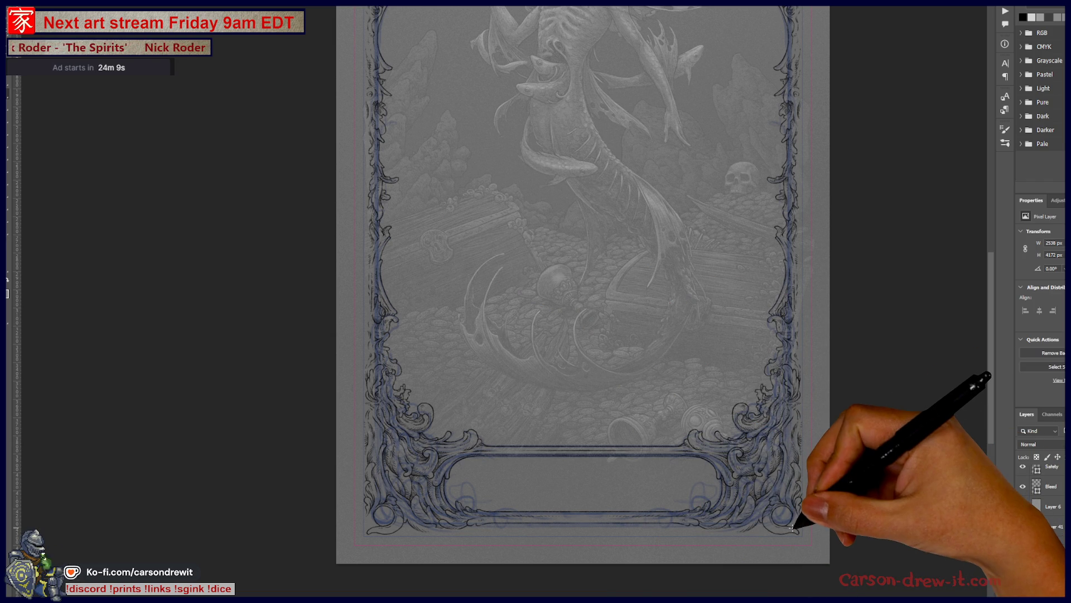
scroll(779, 548, up, 3)
scroll(779, 543, up, 2)
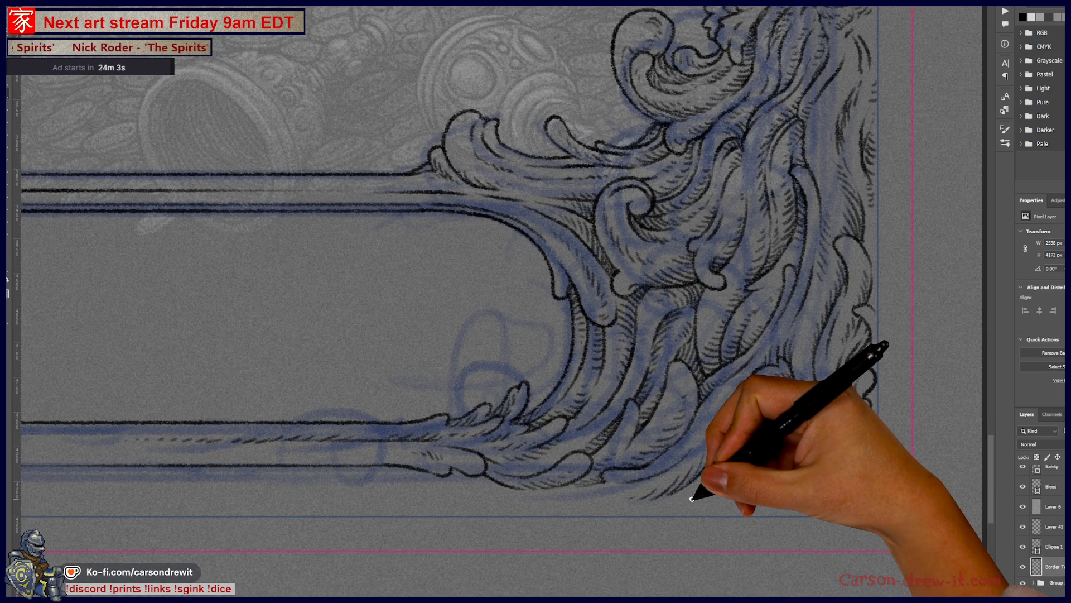
Step: Ink the bottom rail curve below the corner, redrawing it lower, then the round ball ornament
drag(719, 467, 864, 502)
key(ctrl+z)
drag(726, 482, 833, 505)
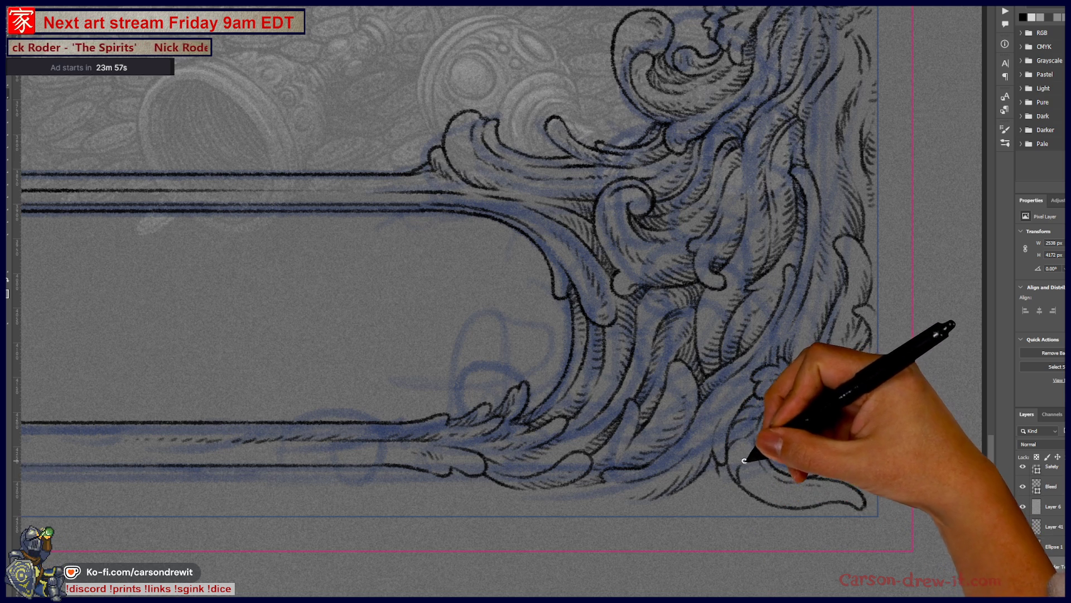
key(ctrl+z)
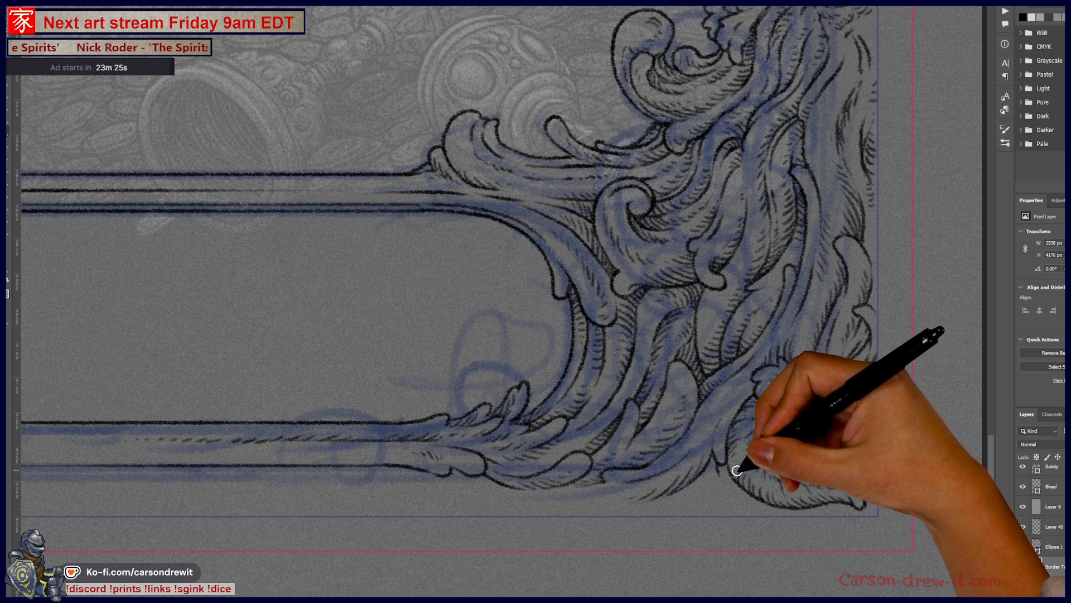
drag(726, 449, 760, 450)
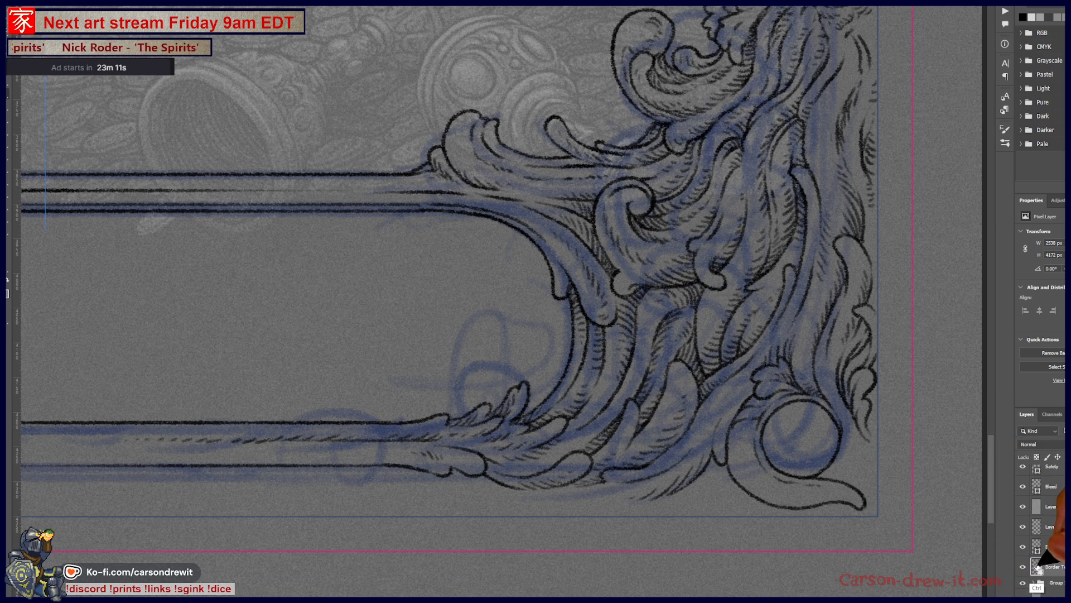
Step: Toggle the ink layer's visibility to compare against the sketch, then select a different layer
click(1022, 526)
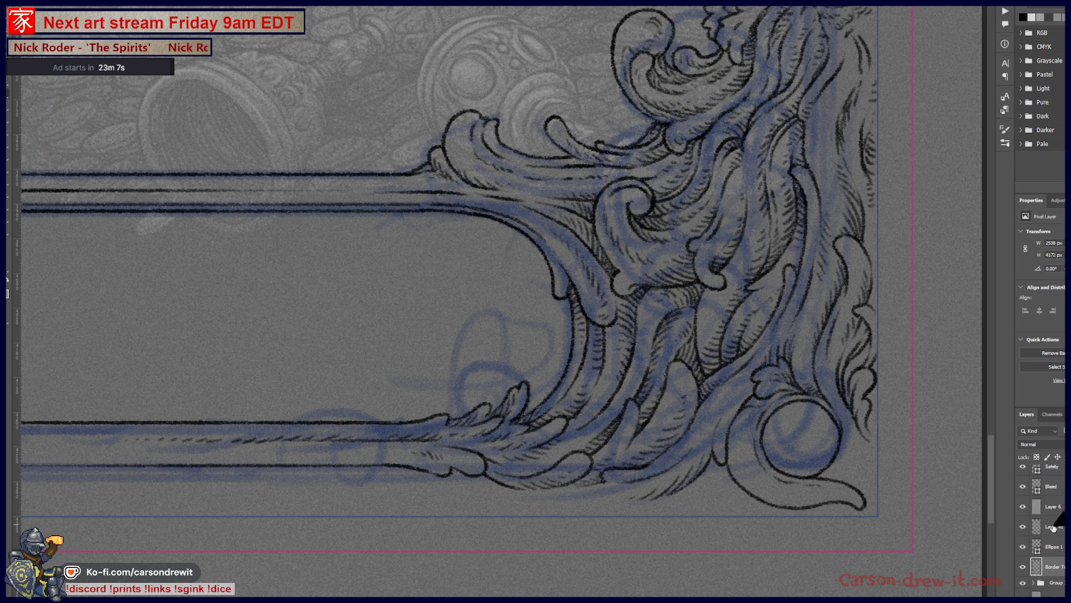
click(1054, 526)
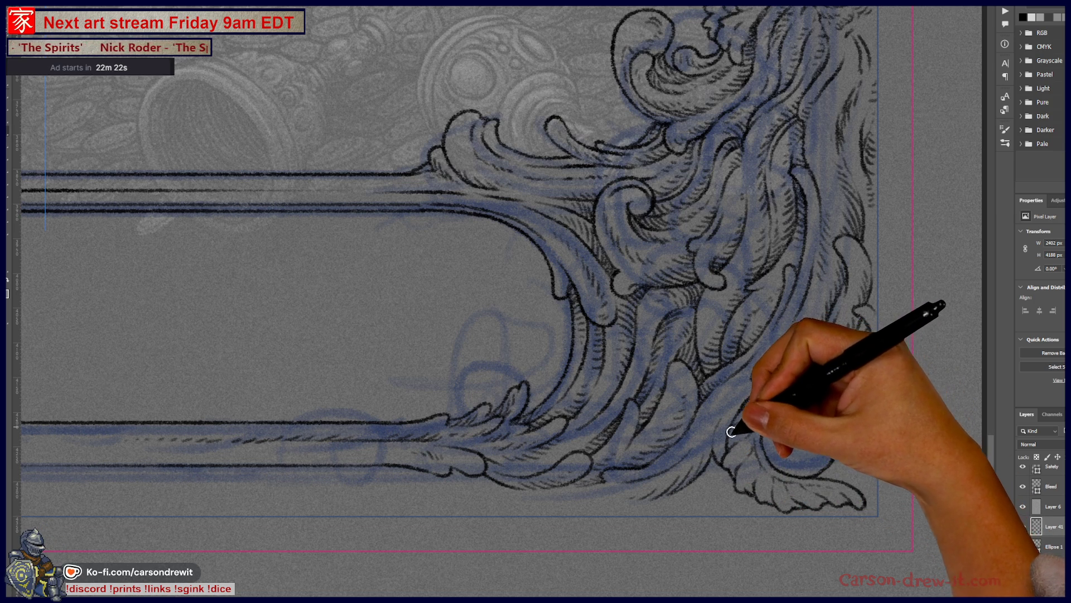
Step: Sketch blue shading around the corner leaf, then ink new black strokes over the ornament
drag(726, 443, 743, 411)
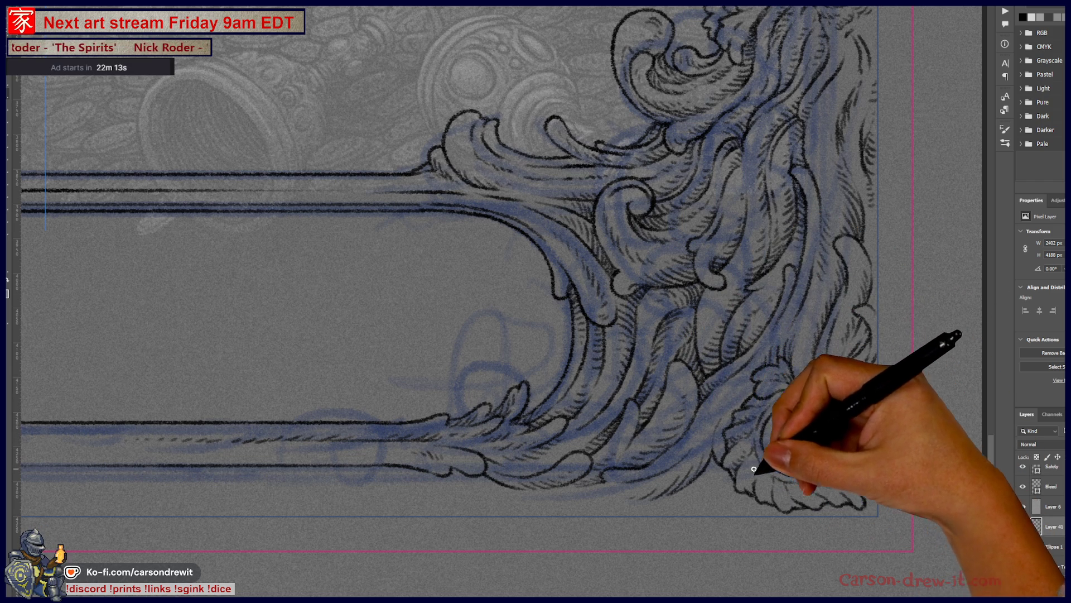
drag(736, 457, 789, 507)
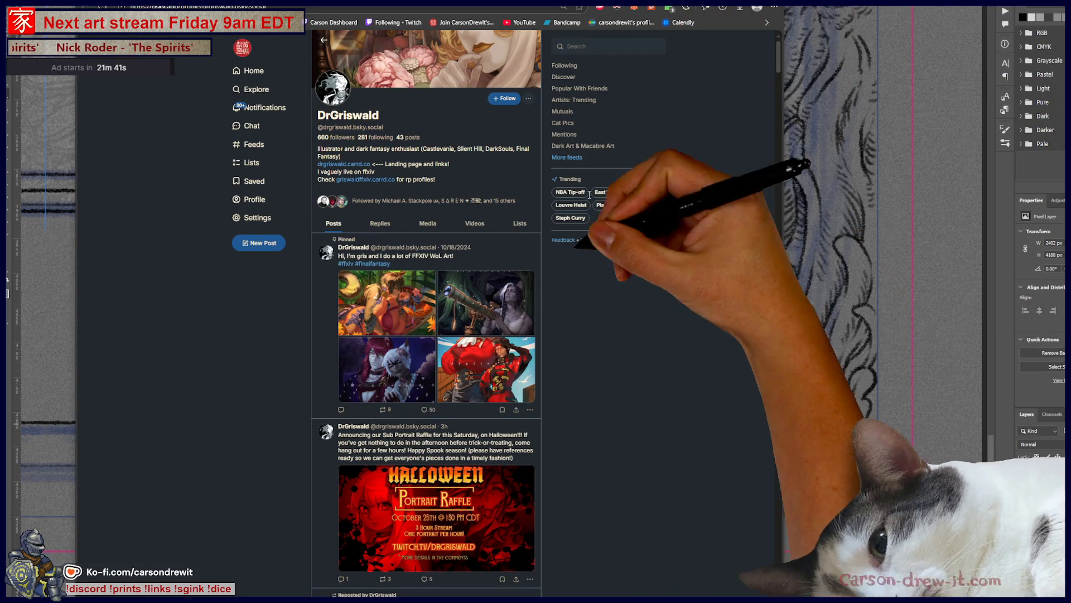
Step: Enlarge the Bluesky profile page and follow the dark fantasy illustrator
key(ctrl+plus)
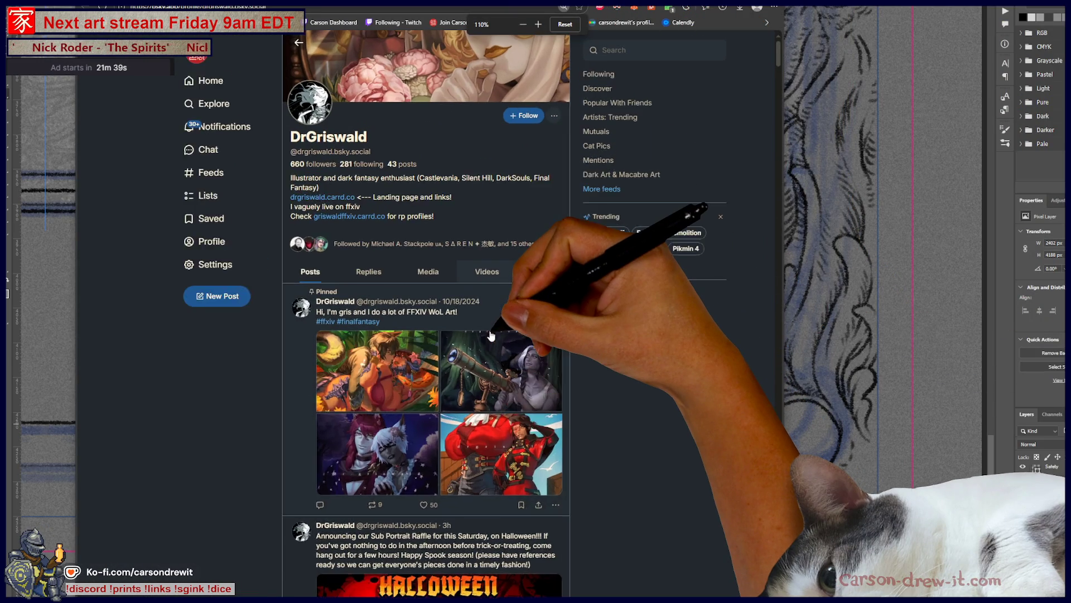
key(ctrl+plus)
key(ctrl+plus)
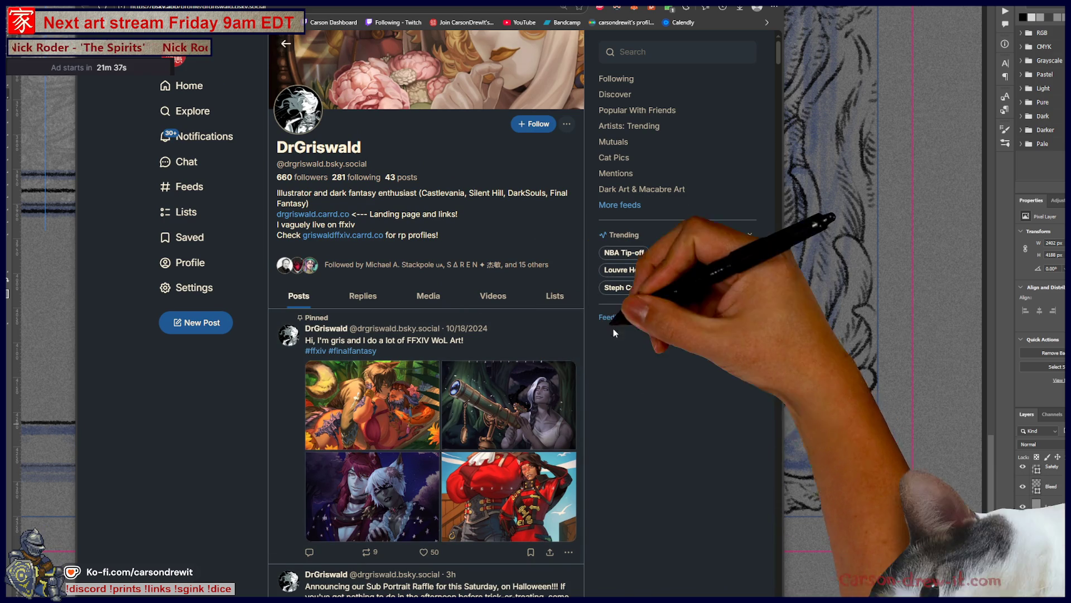
click(533, 123)
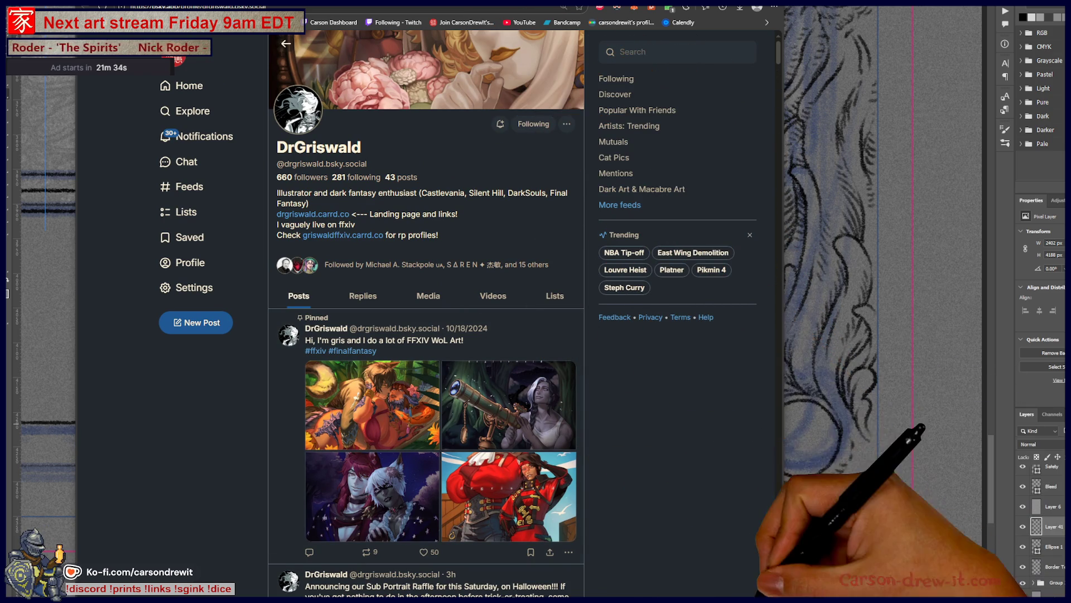